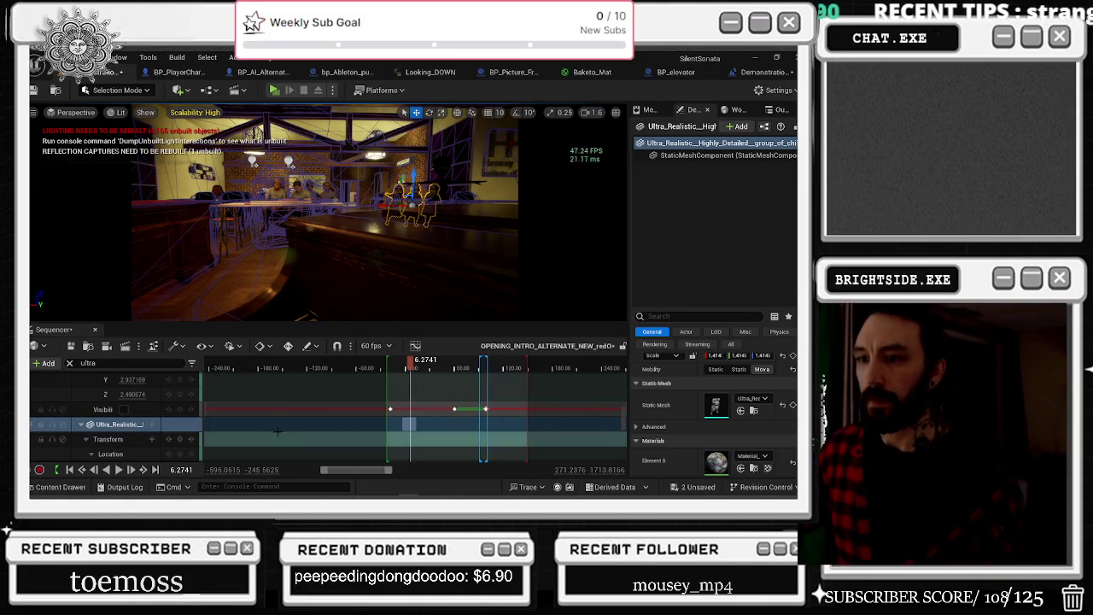
Step: Key the Ultra_Realistic crowd's Visibility on at frame 77.1372 for the theatre shot
scroll(491, 419, "down", 5)
scroll(499, 436, "down", 5)
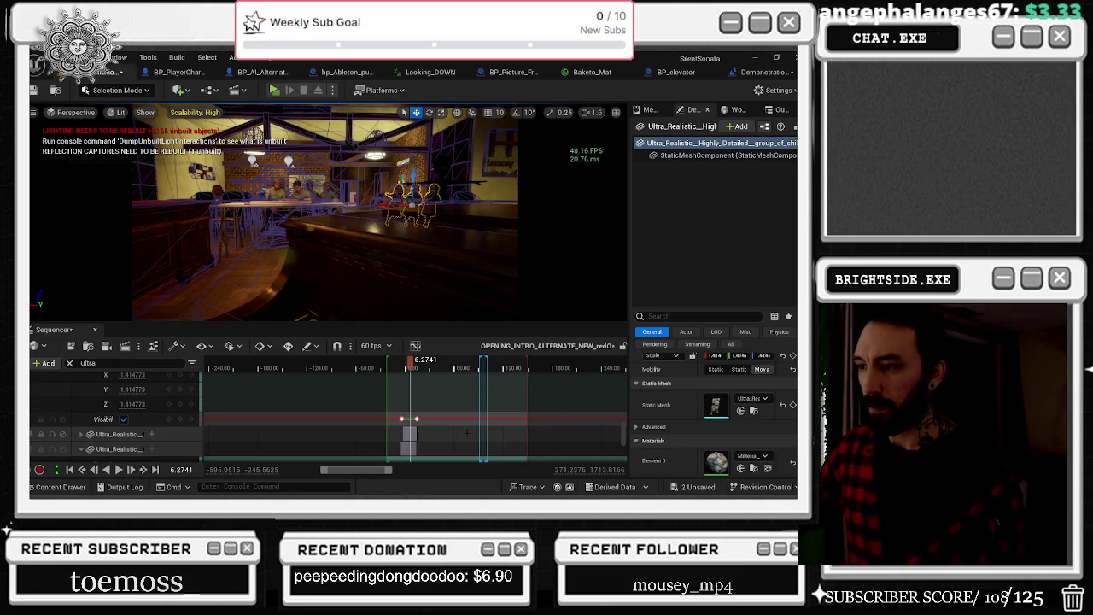
scroll(419, 422, "up", 5)
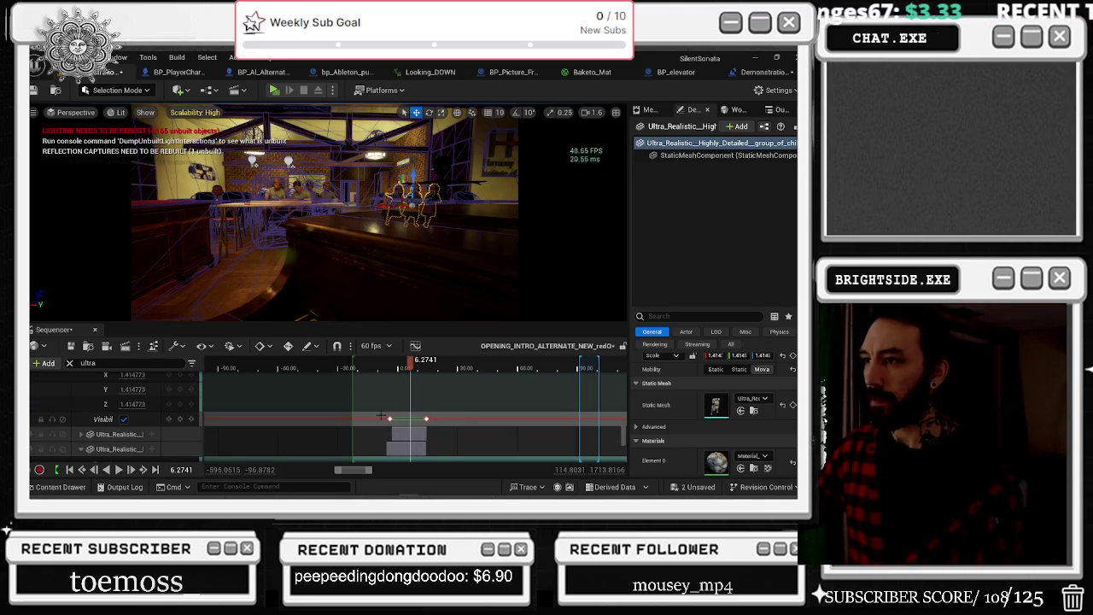
left_click(496, 369)
left_click_drag(496, 369, 554, 366)
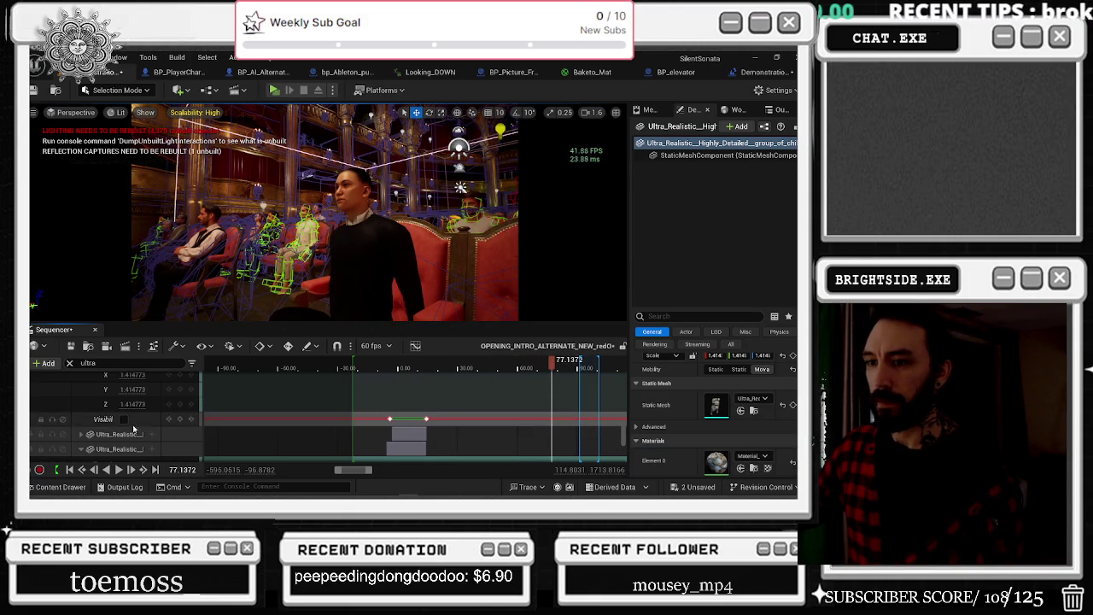
left_click(556, 415)
key("Return")
Step: Scrub back through the shots to the start and select the small figure by the bar
left_click(429, 365)
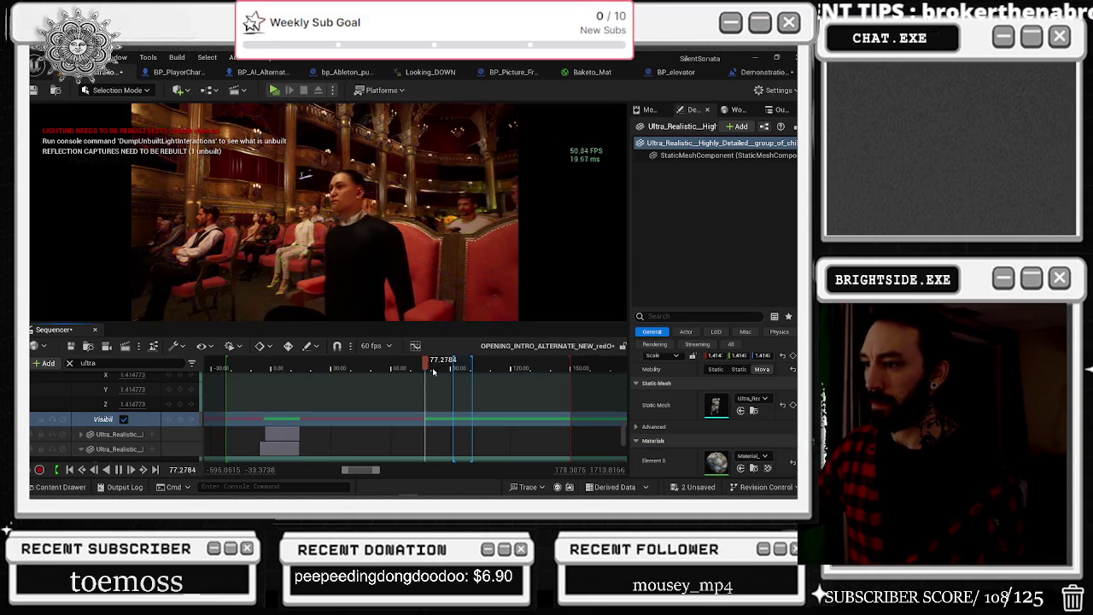
mouse_move(431, 365)
left_mouse_down()
mouse_move(504, 368)
mouse_move(284, 376)
left_mouse_up()
left_click(260, 209)
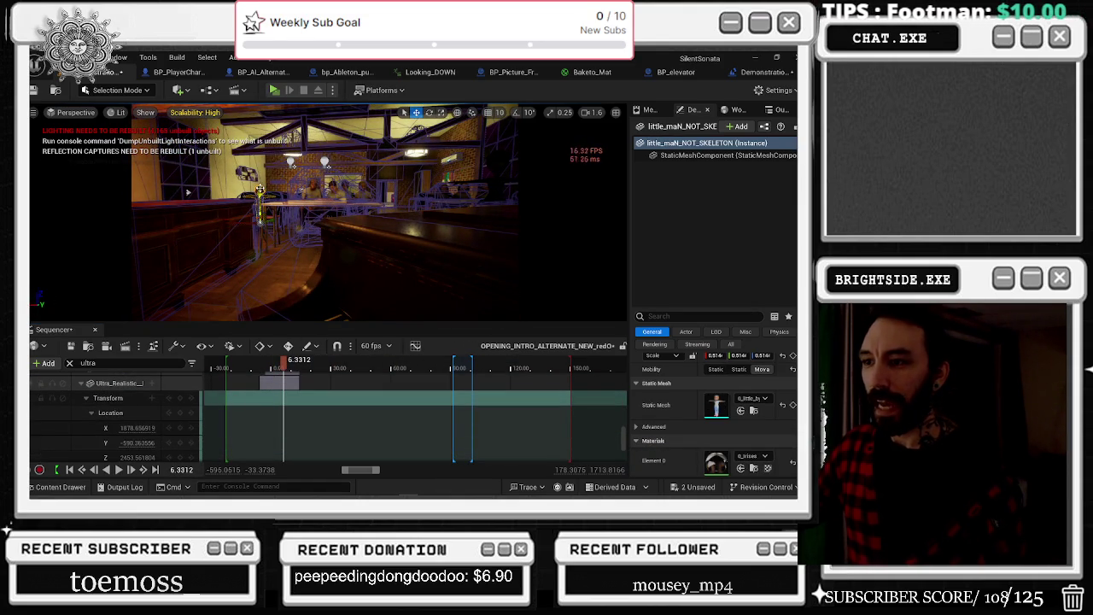
Step: Clear the 'ultra' track filter and select little_maN_NOT_SKELETON in the track list
left_click(72, 364)
key("BackSpace")
key("BackSpace")
key("BackSpace")
left_click(324, 184)
scroll(144, 419, "down", 3)
left_click(119, 410)
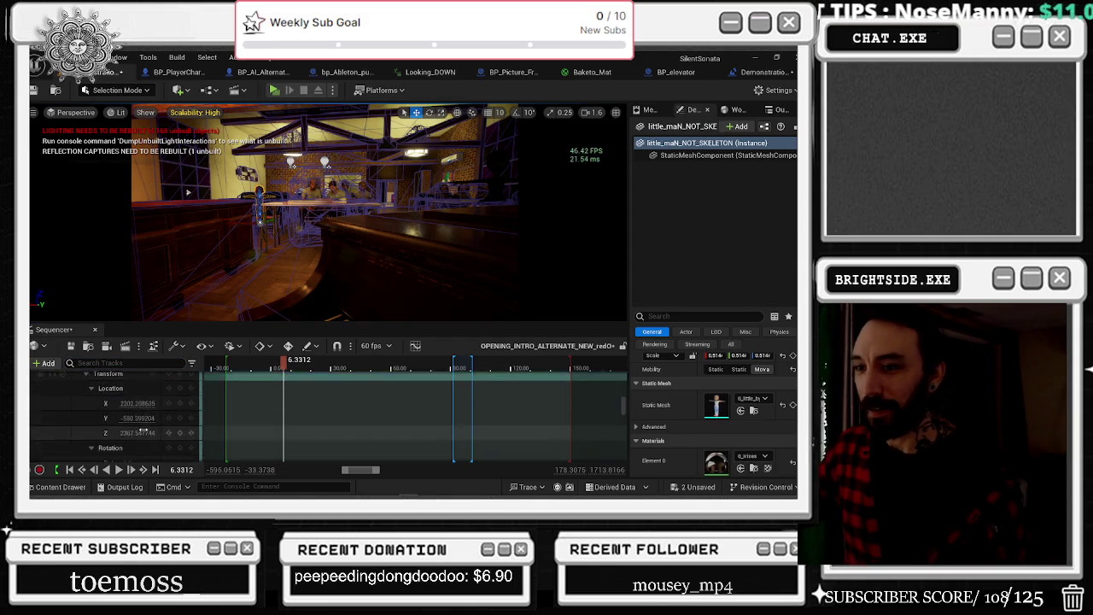
scroll(144, 430, "down", 3)
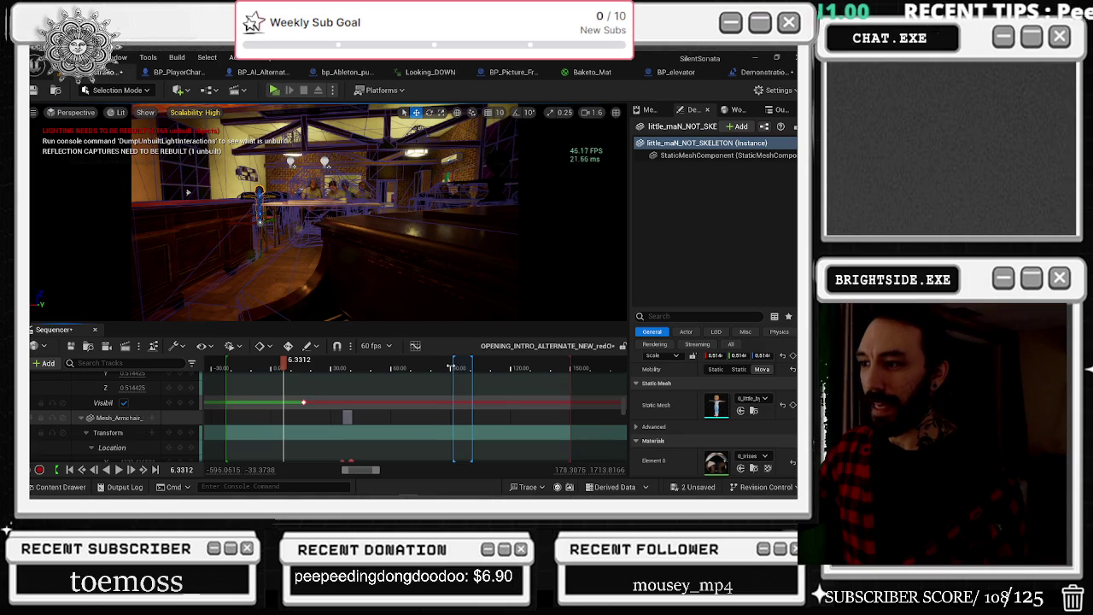
Step: Key little_maN_NOT_SKELETON's Visibility on at about frame 90, then scrub to review the shots
left_click(450, 367)
left_click(178, 403)
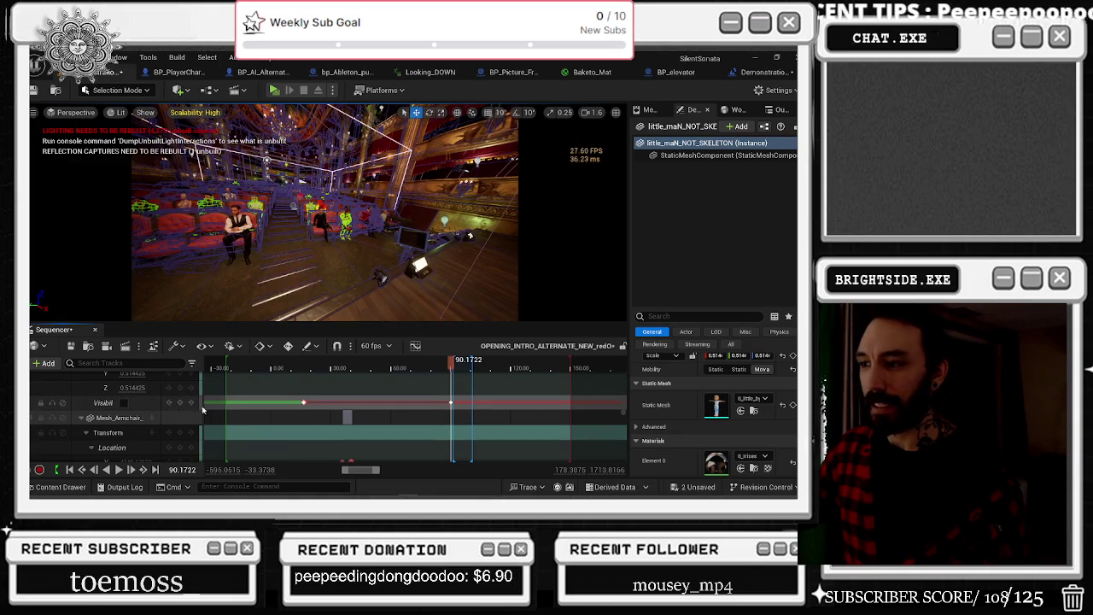
left_click(455, 366)
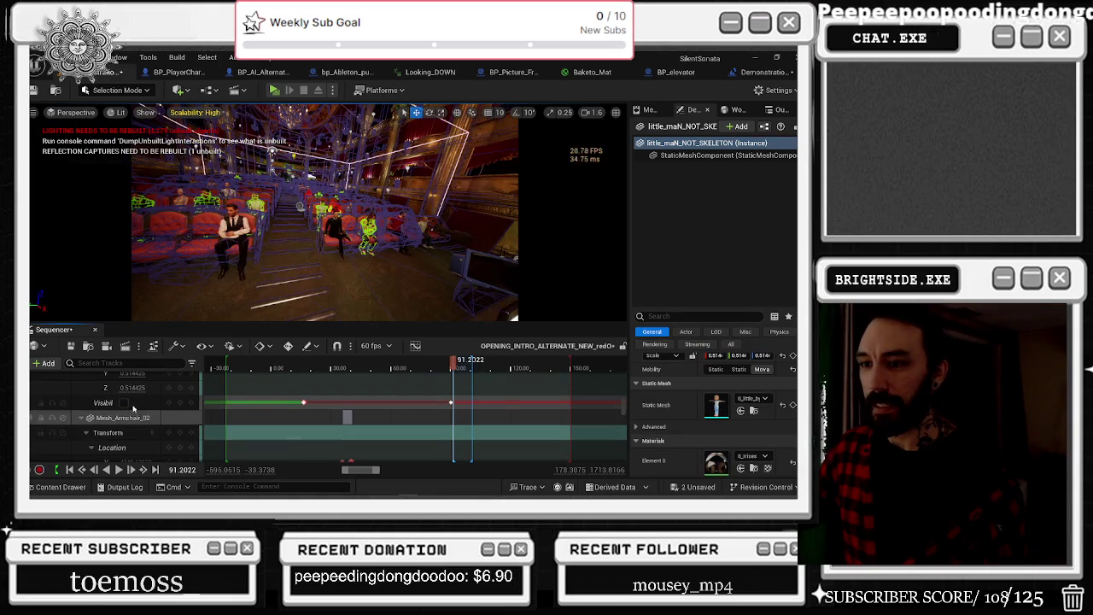
left_click(124, 403)
mouse_move(453, 364)
left_mouse_down()
mouse_move(476, 365)
mouse_move(284, 367)
left_mouse_up()
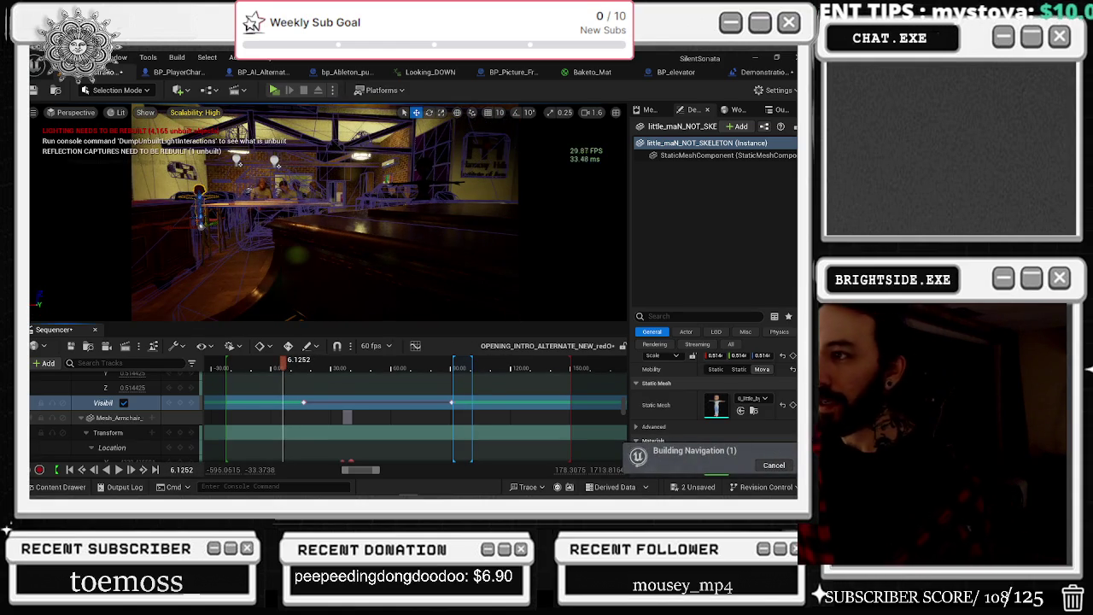
Step: Select claire and drag her Sitting_Talking animation section to start earlier
left_click(419, 183)
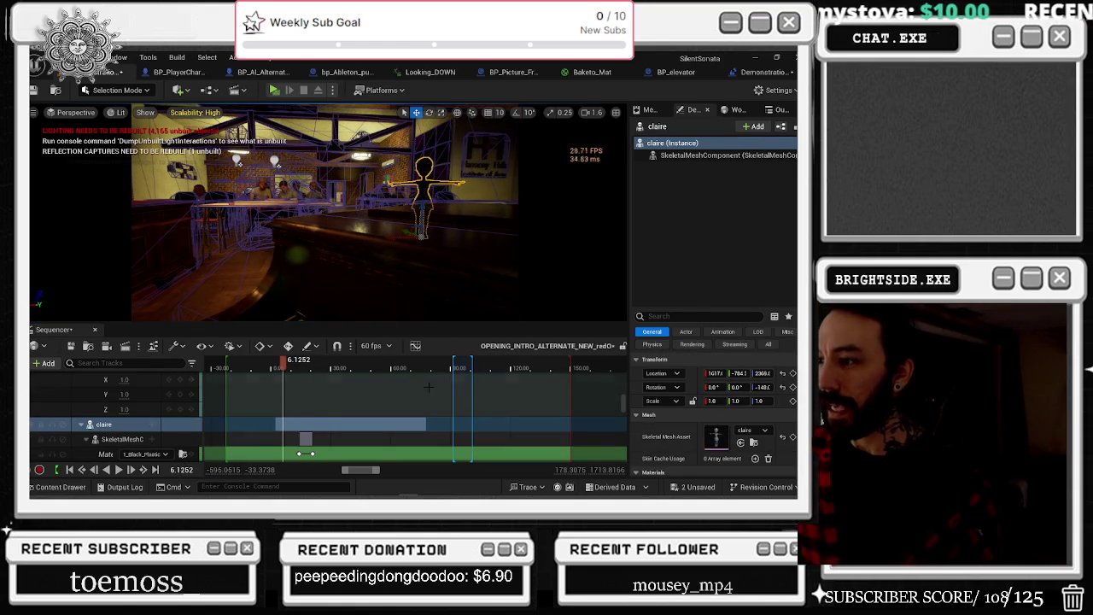
left_click_drag(285, 367, 273, 372)
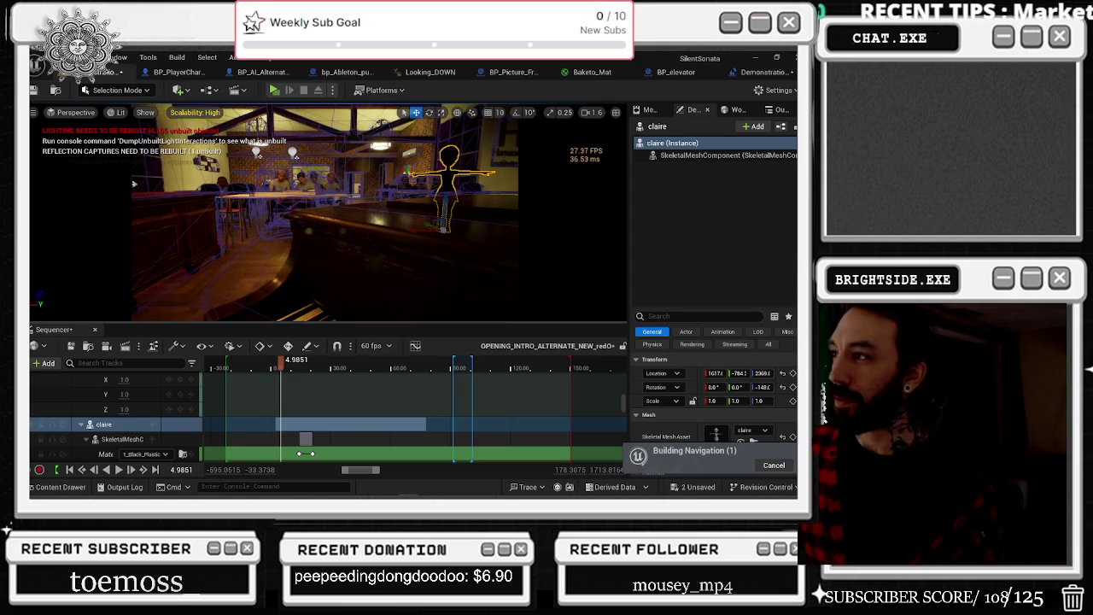
left_click(696, 155)
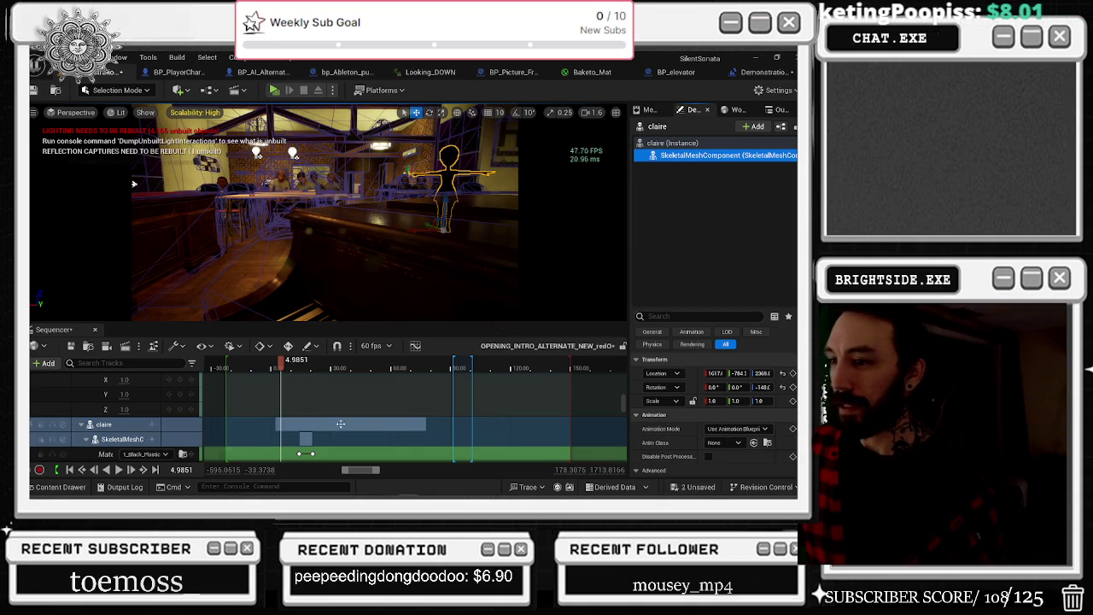
scroll(173, 420, "down", 2)
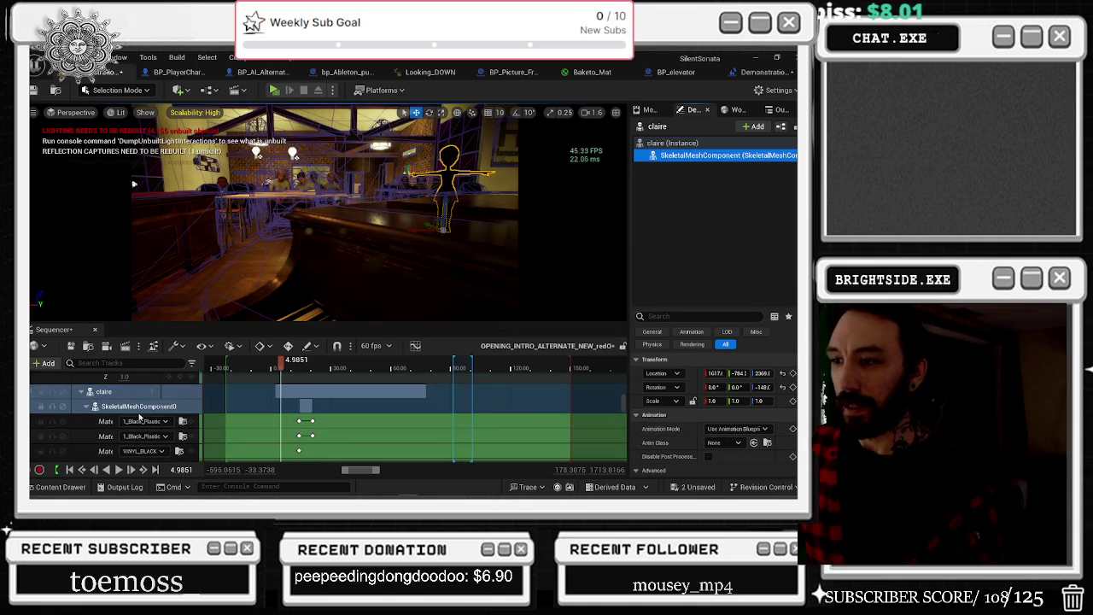
scroll(144, 414, "down", 4)
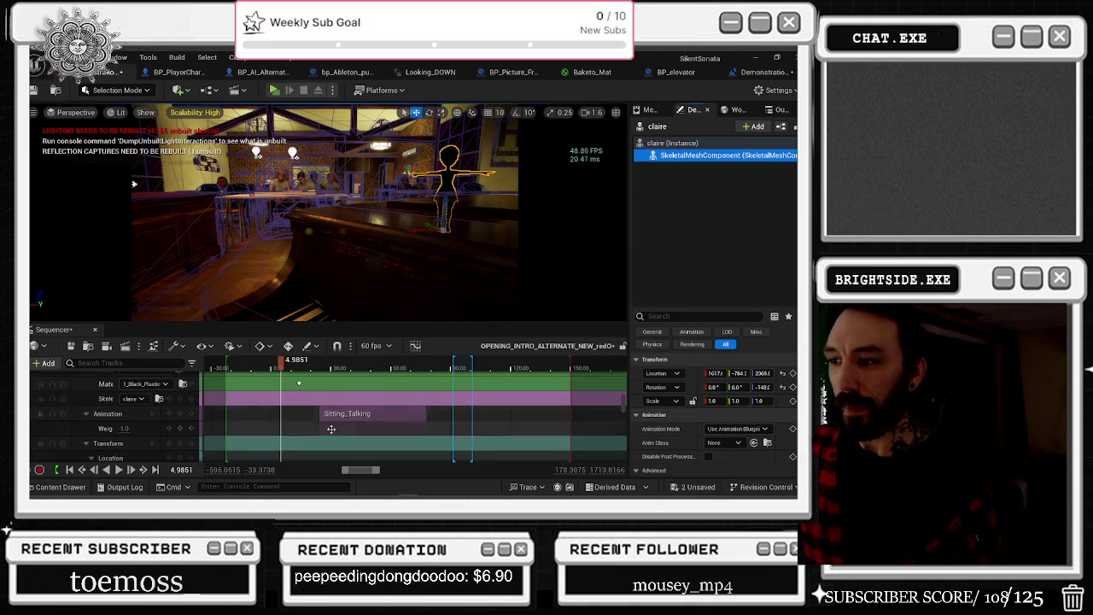
left_click_drag(321, 414, 248, 414)
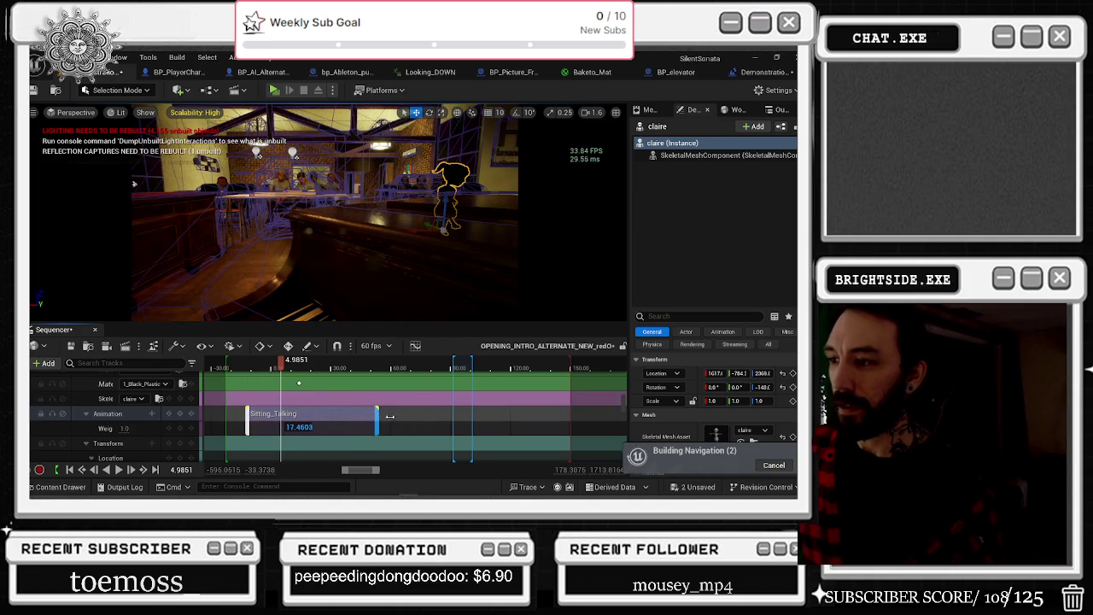
Step: Move the second animation section from around frame 607 to right after Sitting_Talking
left_click_drag(283, 367, 241, 367)
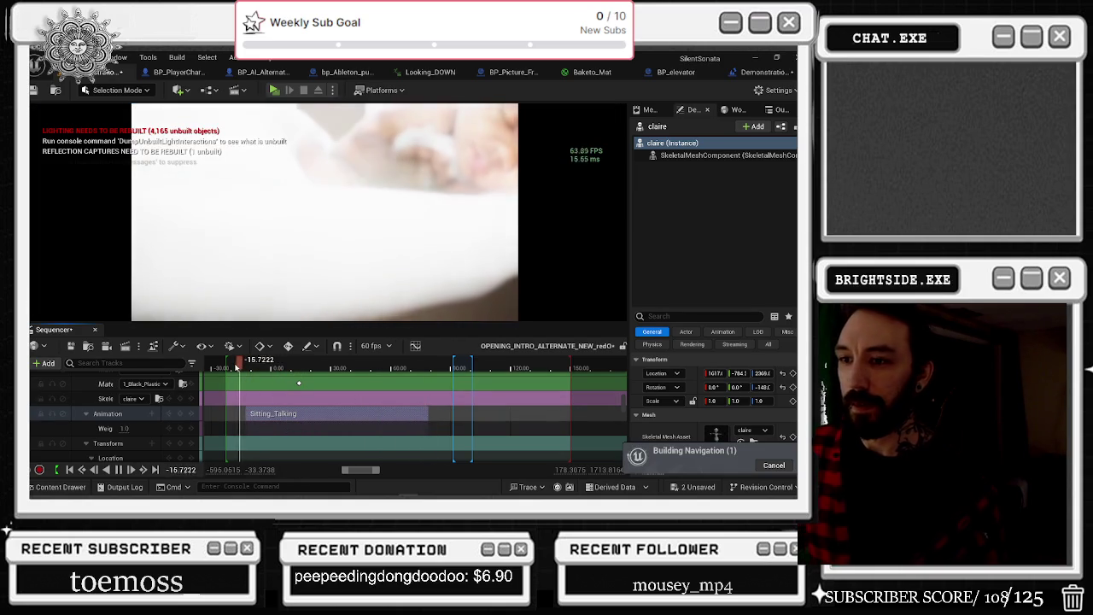
scroll(304, 417, "down", 3)
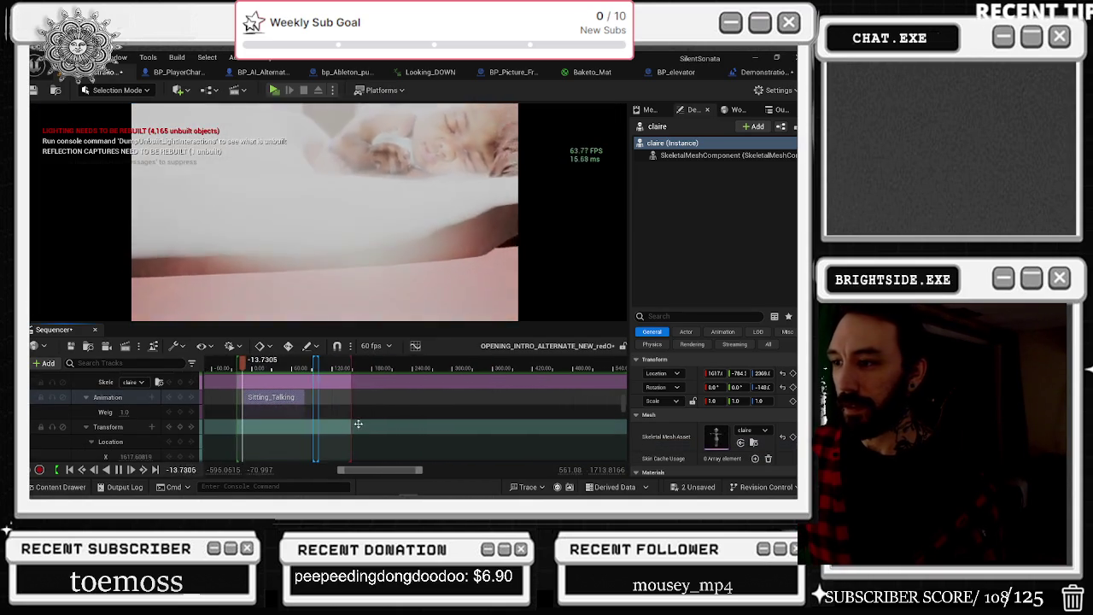
scroll(355, 423, "down", 3)
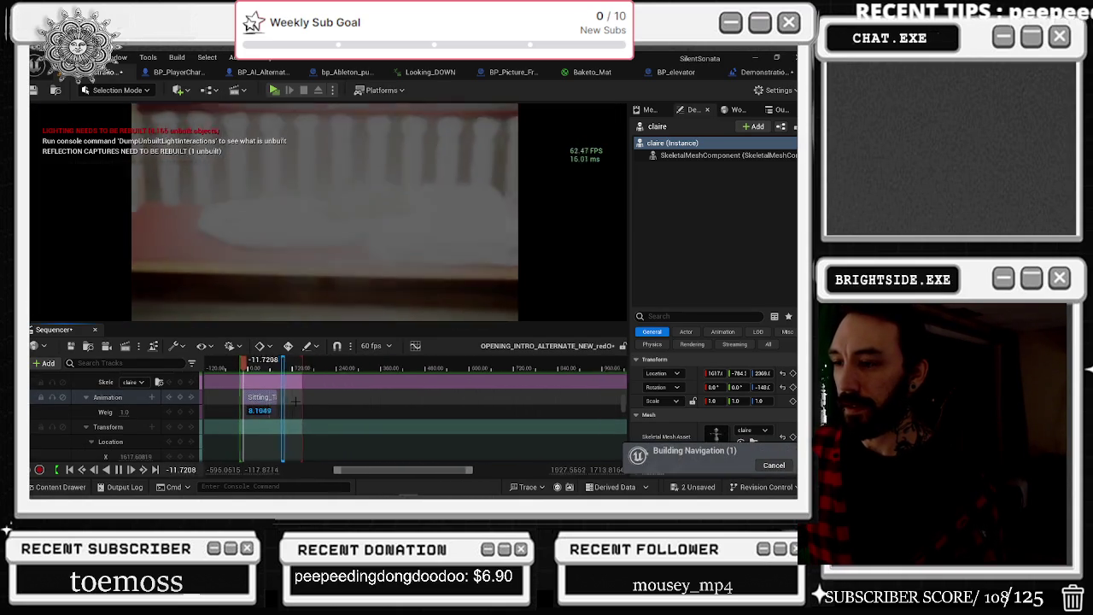
left_click(442, 369)
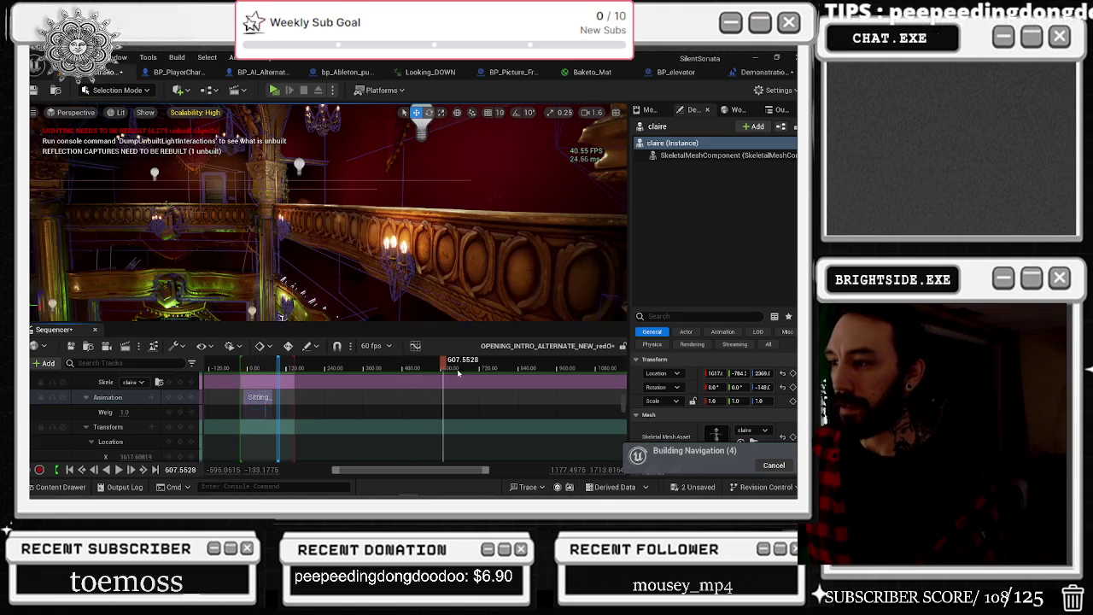
mouse_move(454, 427)
left_mouse_down()
mouse_move(287, 424)
mouse_move(273, 435)
left_mouse_up()
Step: Key Door01_pCube1's Visible track on at about frame 90
scroll(270, 435, "up", 3)
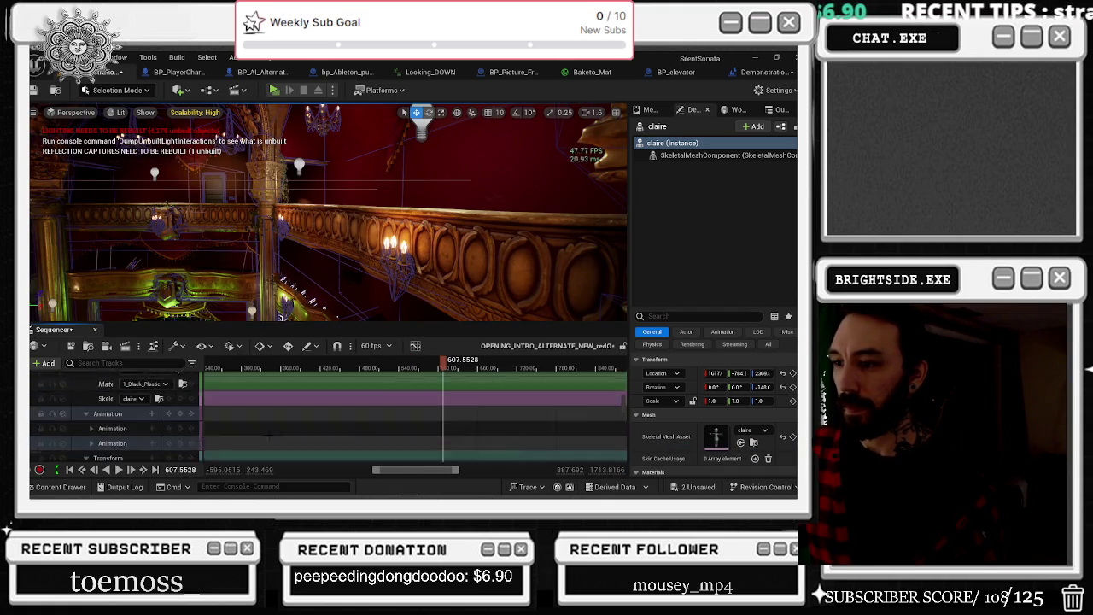
scroll(269, 434, "left", 3)
scroll(282, 439, "down", 5)
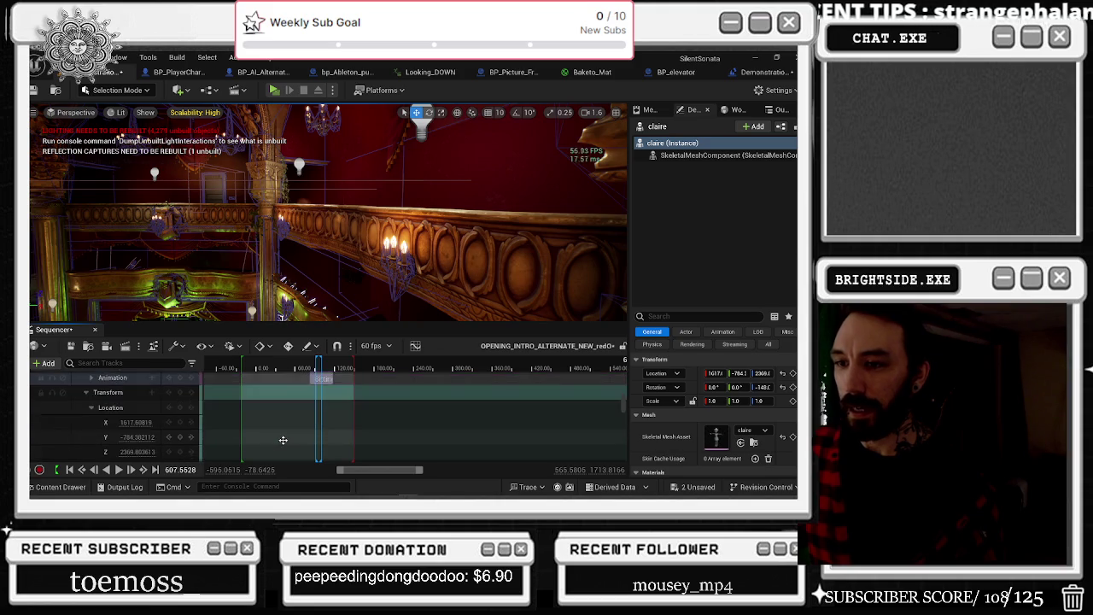
scroll(283, 439, "down", 3)
scroll(288, 431, "up", 3)
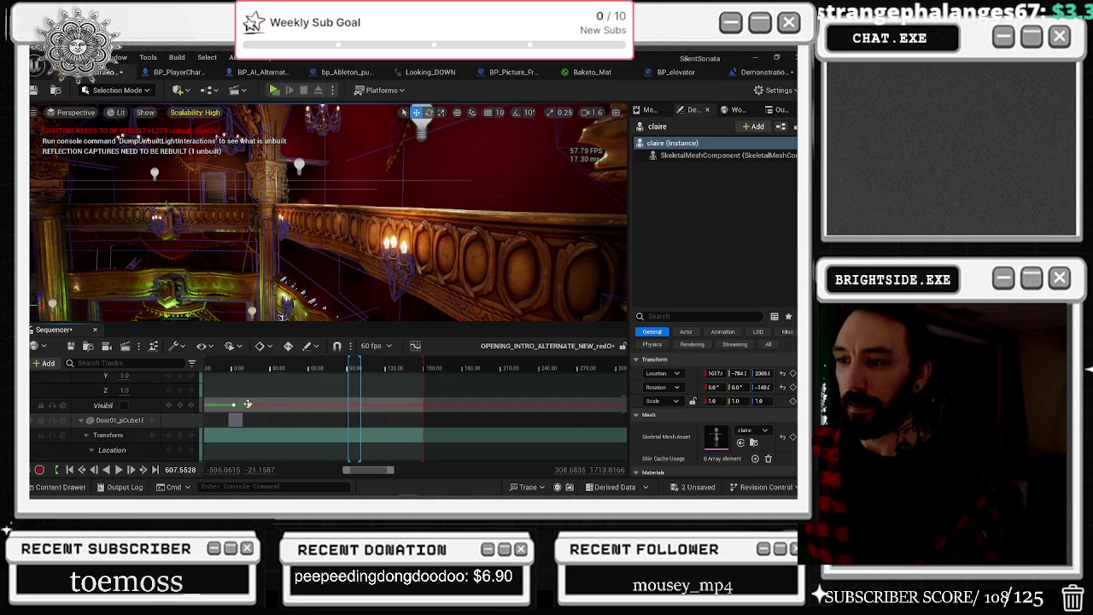
left_click(344, 368)
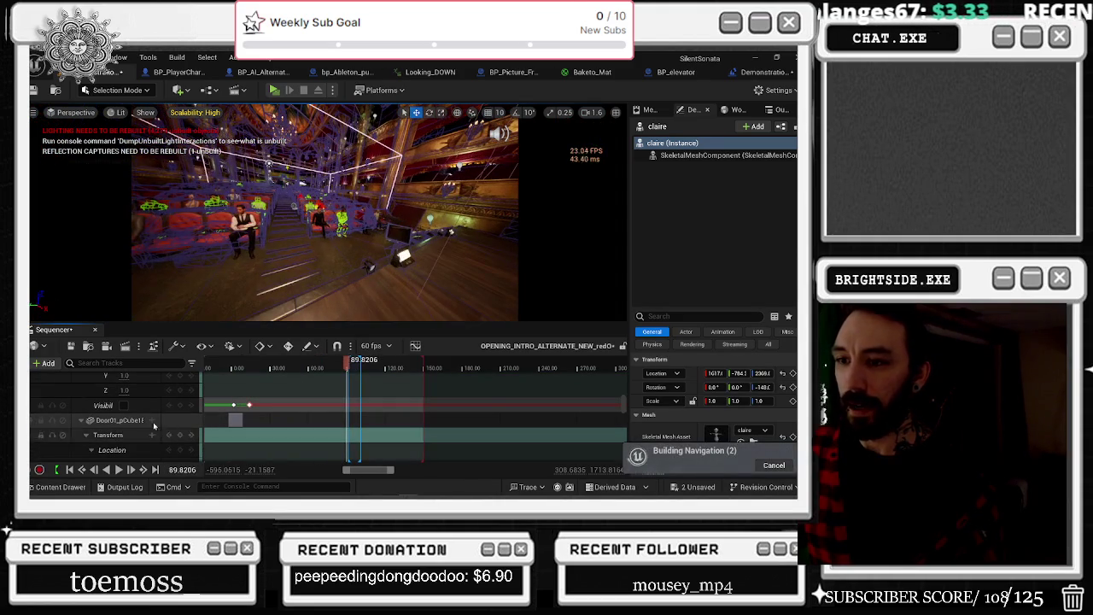
left_click(168, 407)
left_click(124, 405)
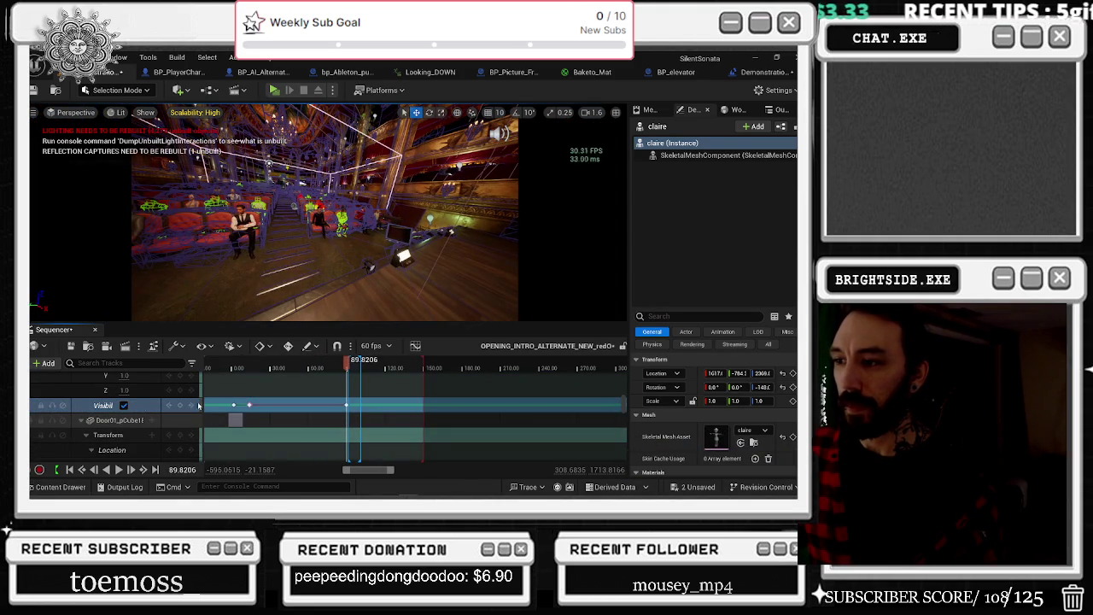
Step: Return to frame 5 in the bar shot and select the group of seated people
left_click(236, 369)
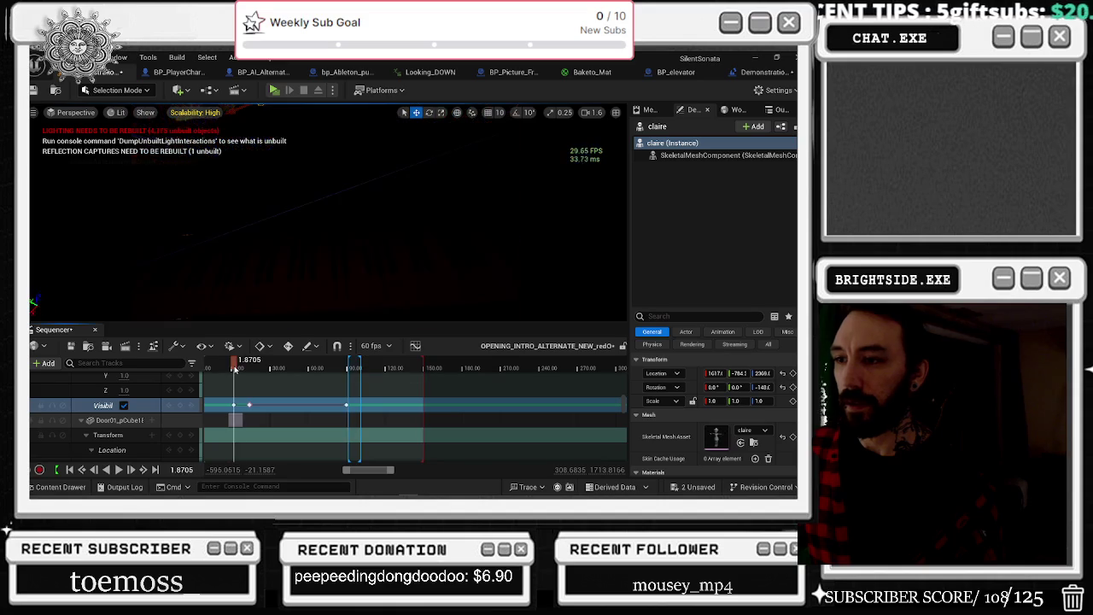
left_click(239, 369)
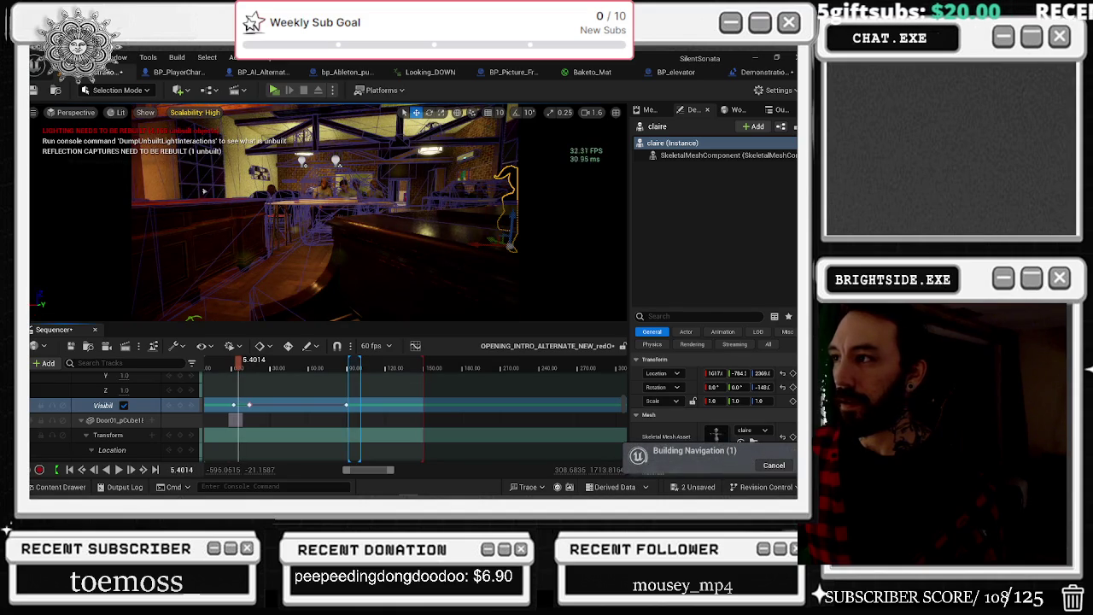
left_click(204, 191)
left_click(354, 198)
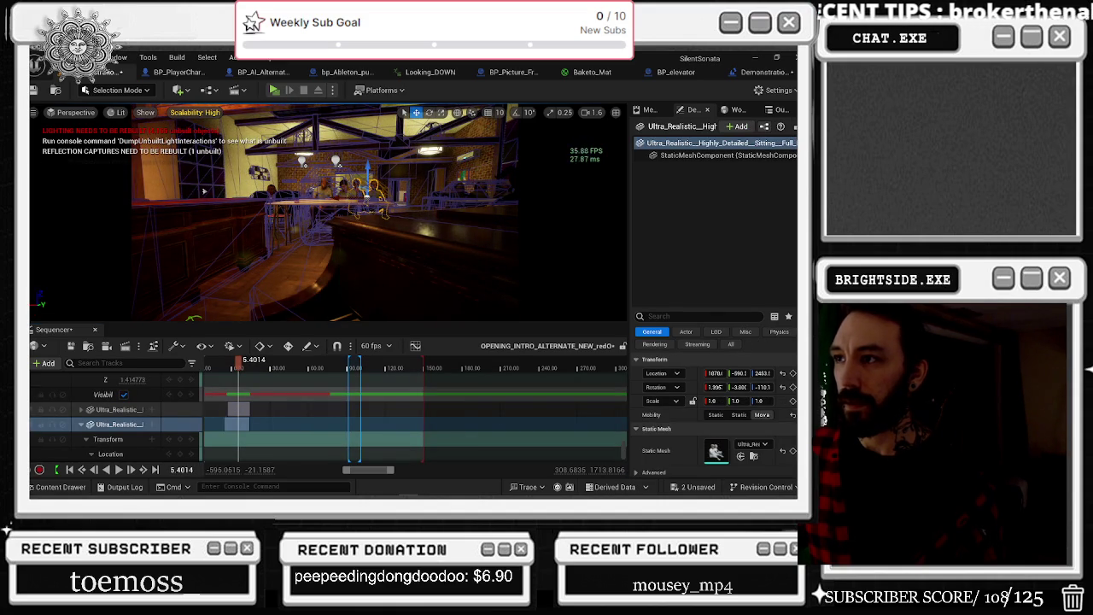
Step: Select the two seated figures at the table and key their Visibility on at 89.18
left_click(328, 196)
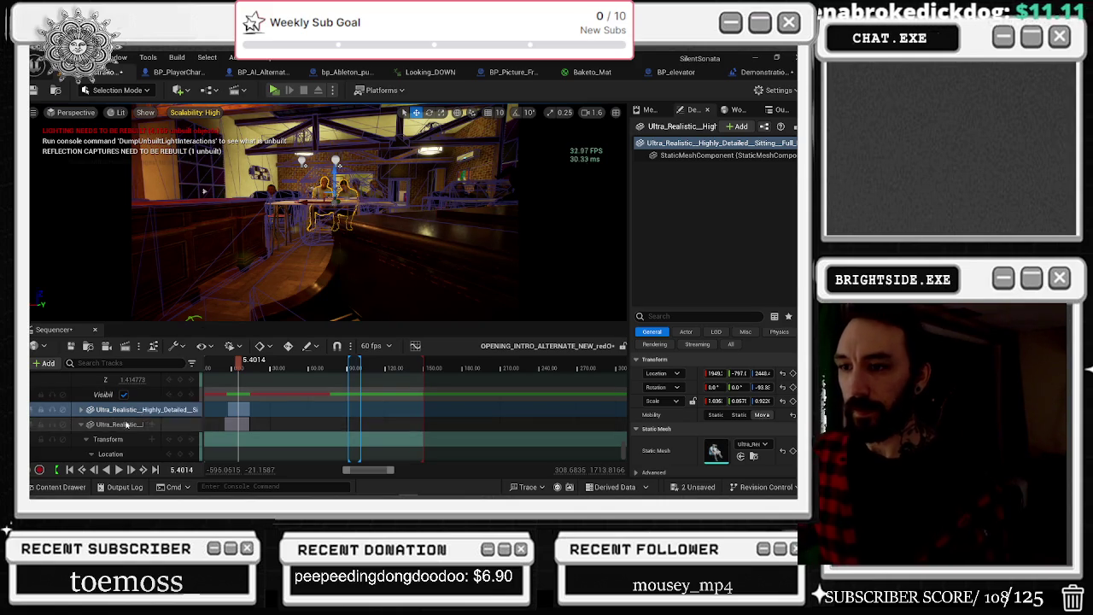
scroll(120, 431, "down", 5)
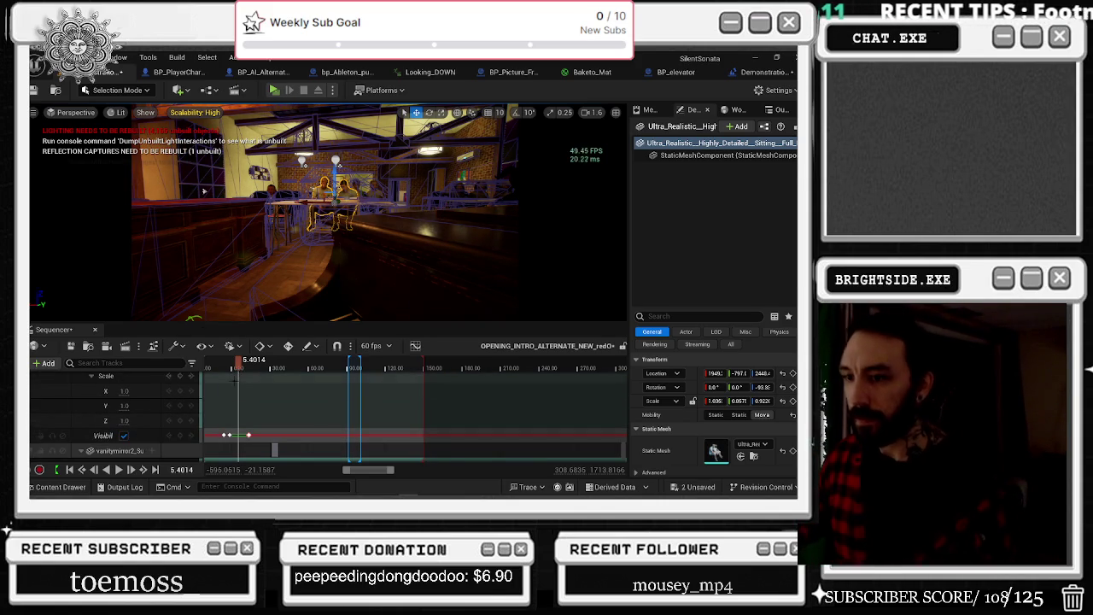
scroll(165, 419, "up", 2)
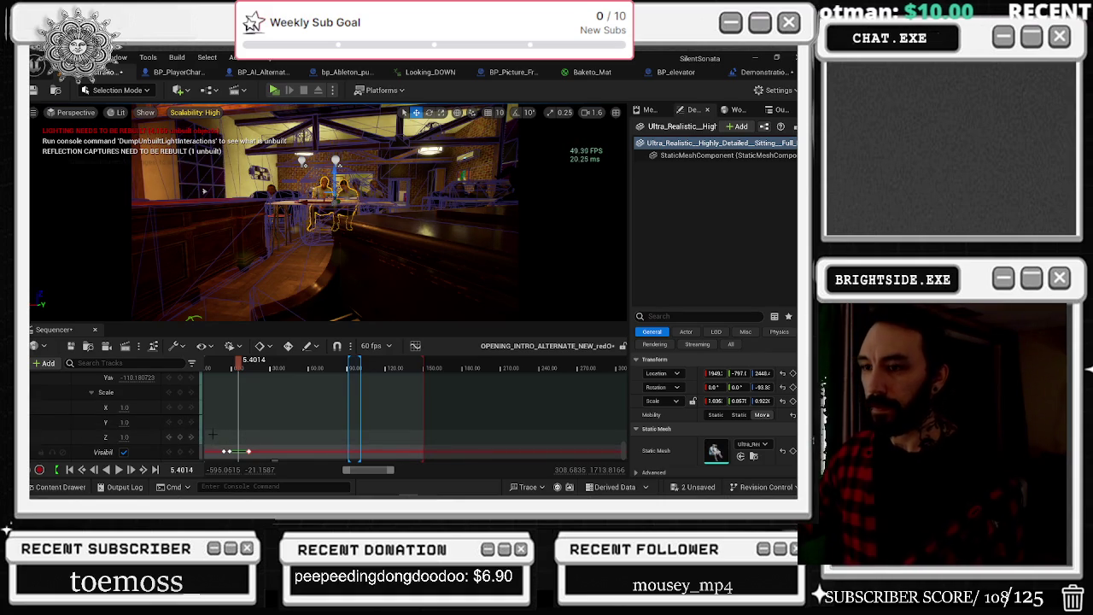
scroll(128, 433, "up", 5)
scroll(135, 432, "down", 5)
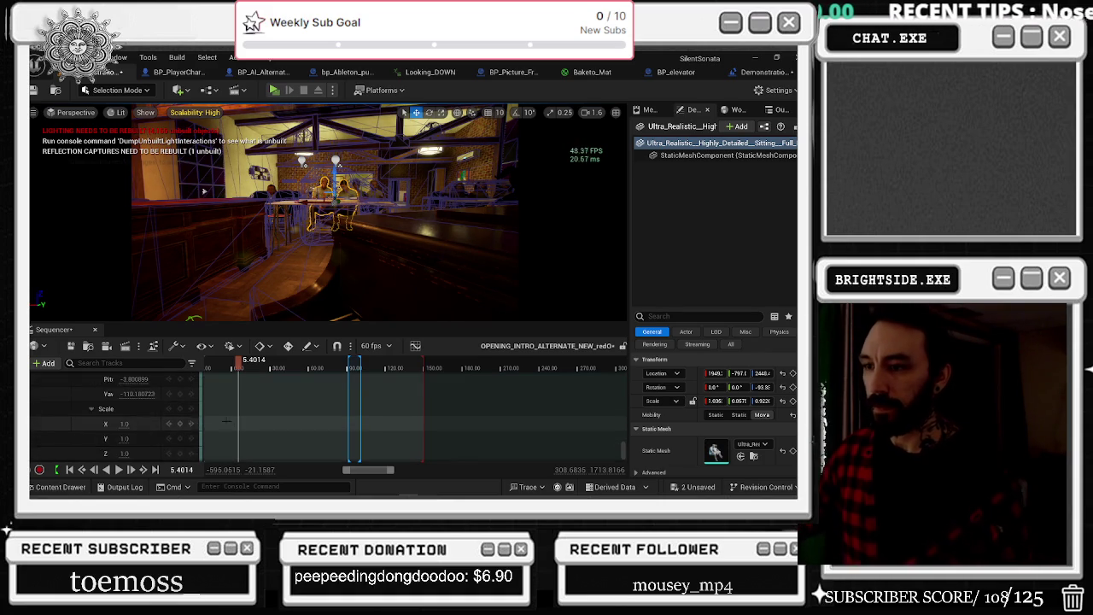
left_click(344, 366)
left_click(177, 402)
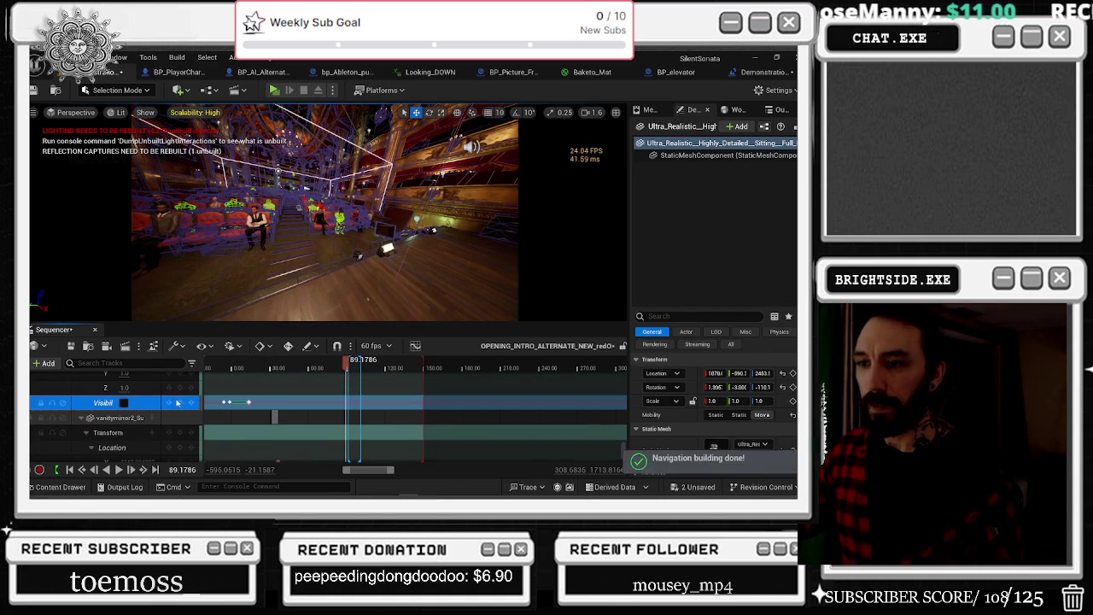
left_click(123, 403)
left_click(124, 403)
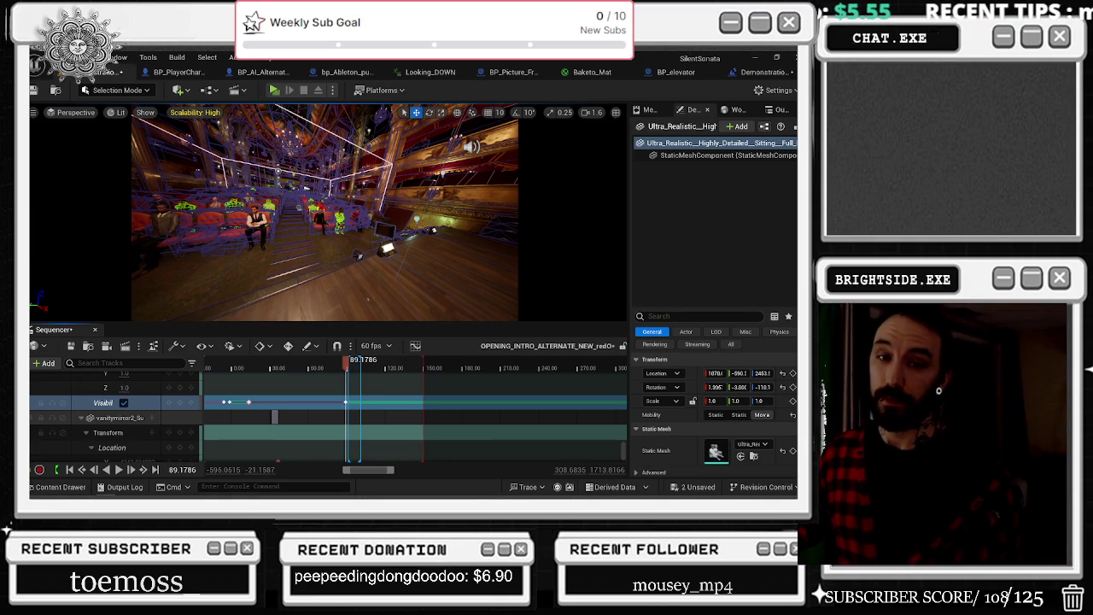
Step: Cancel the pending autosave and return the playhead to the piano shot near the start
key("alt+Tab")
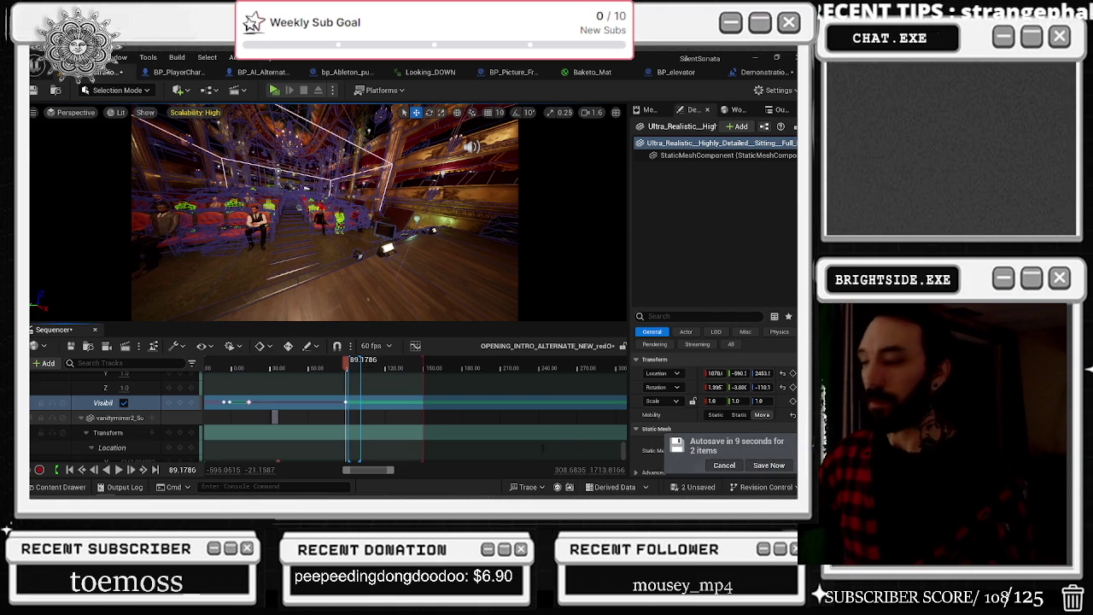
left_click(724, 466)
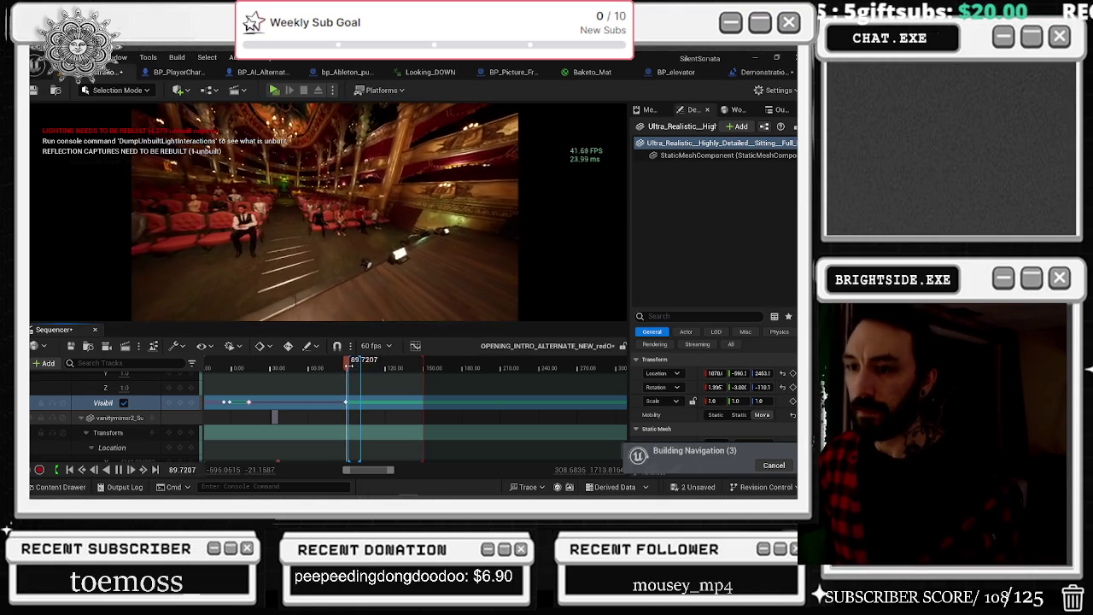
left_click(246, 368)
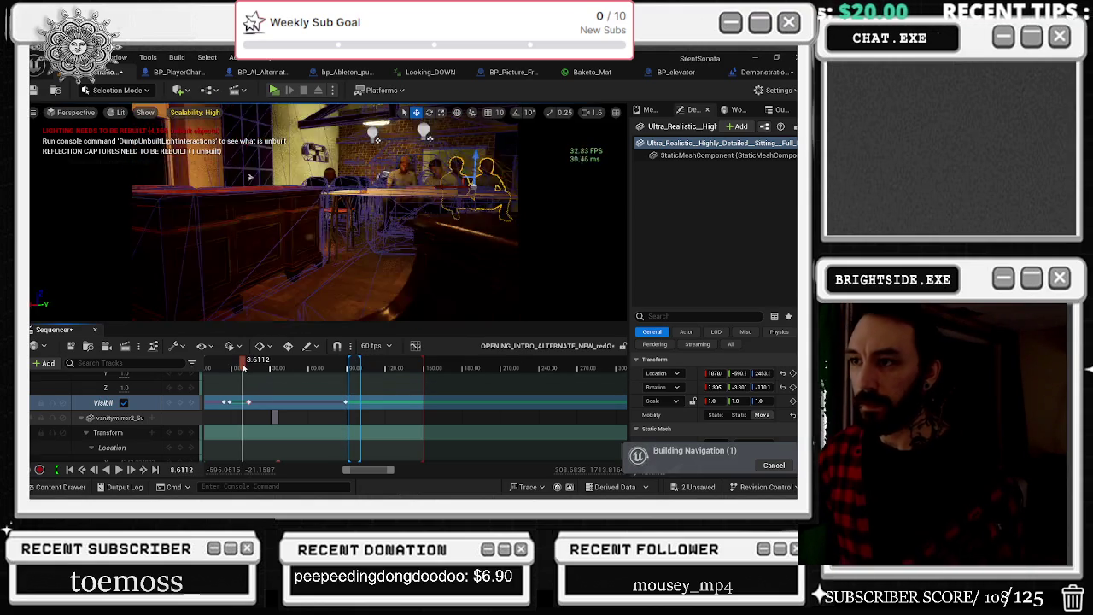
Step: Scrub through the opening shots from the piano camera at 10.16 to 29.44
left_click_drag(245, 369, 240, 362)
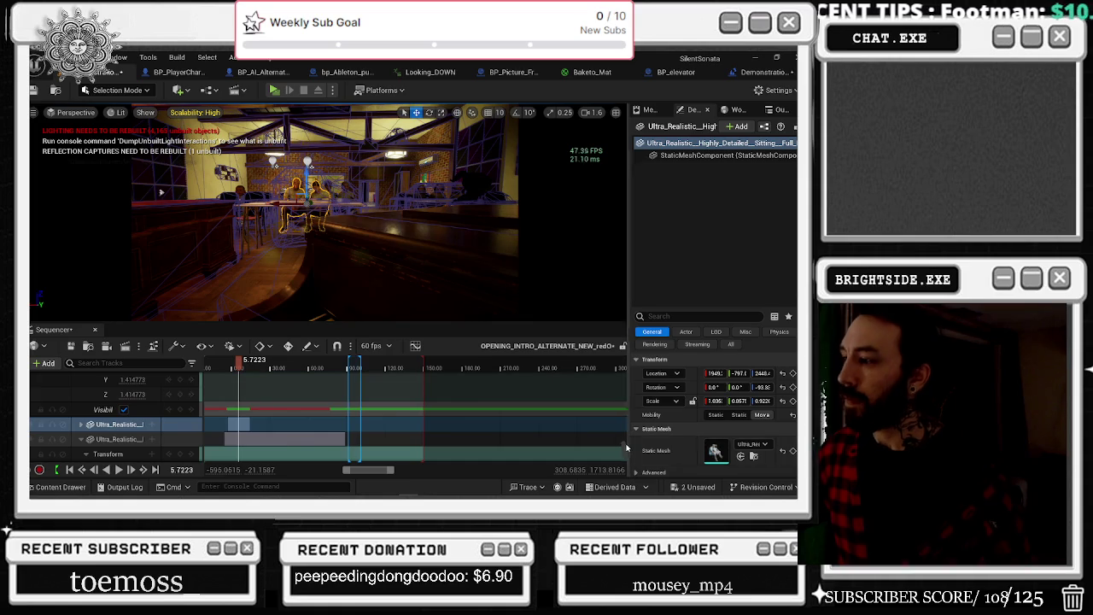
scroll(392, 436, "up", 5)
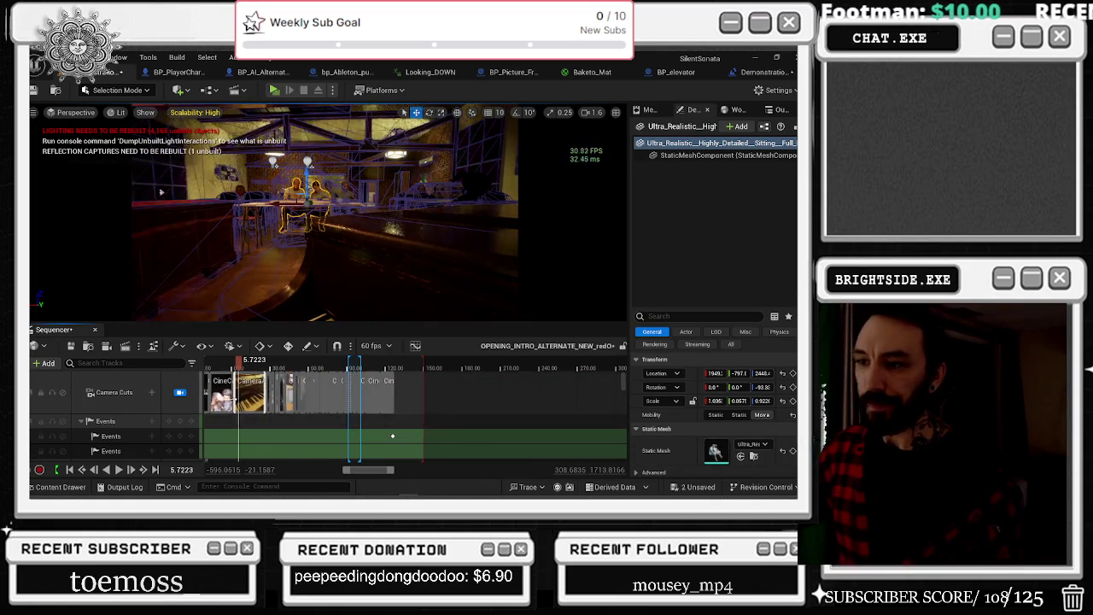
scroll(247, 415, "up", 5)
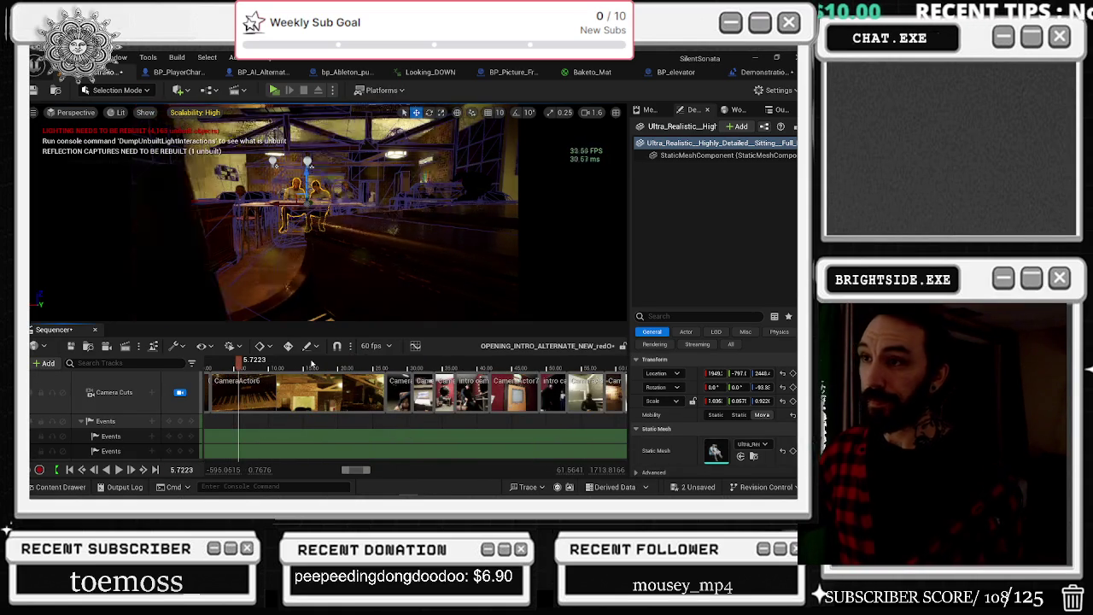
left_click(271, 365)
left_click_drag(271, 366, 406, 366)
Step: Pan the Camera Cuts track to the cuts between 80 and 105 and open one cut's options
scroll(405, 376, "up", 2)
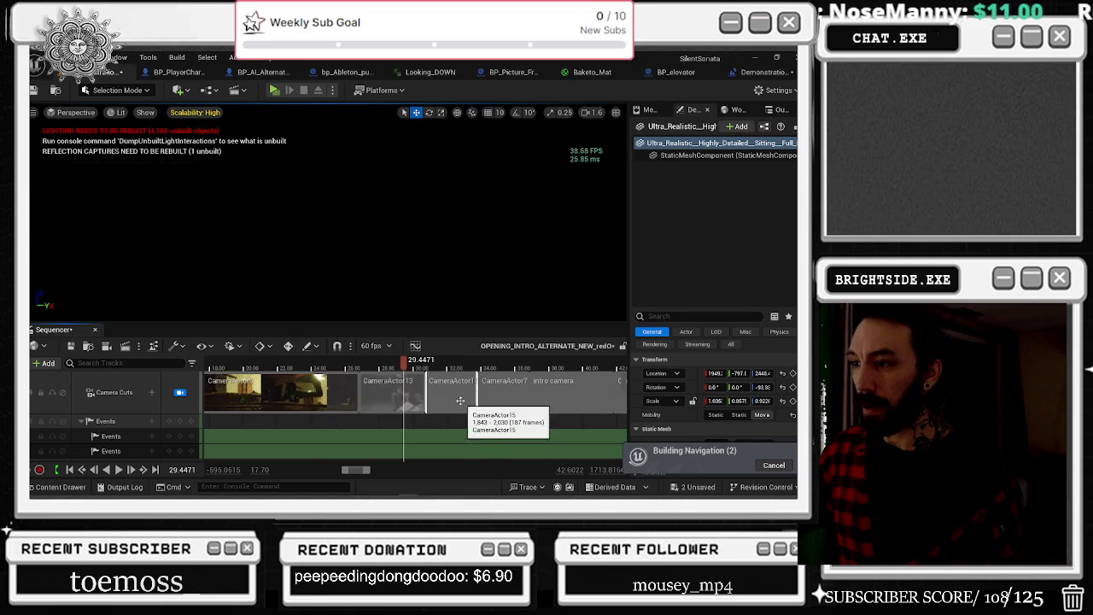
scroll(478, 410, "up", 2)
scroll(410, 402, "right", 5)
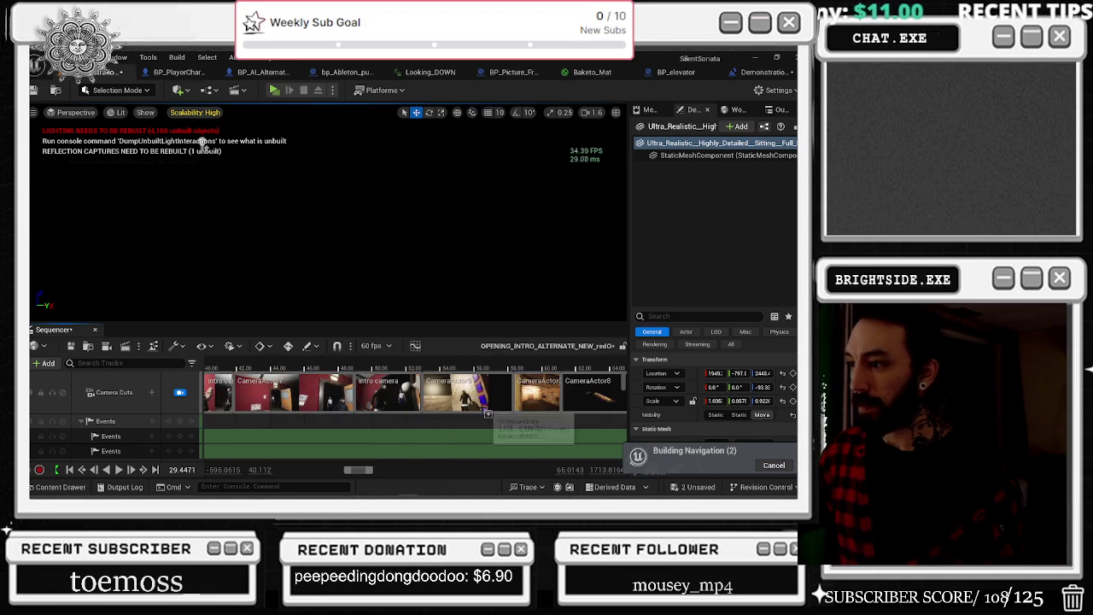
scroll(464, 399, "right", 2)
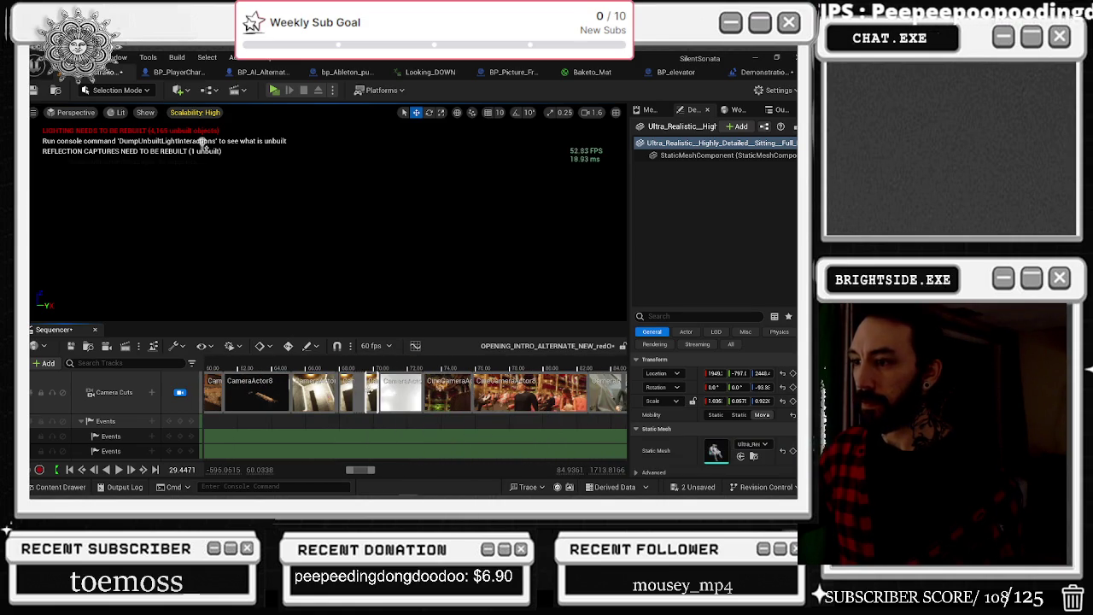
scroll(516, 393, "right", 3)
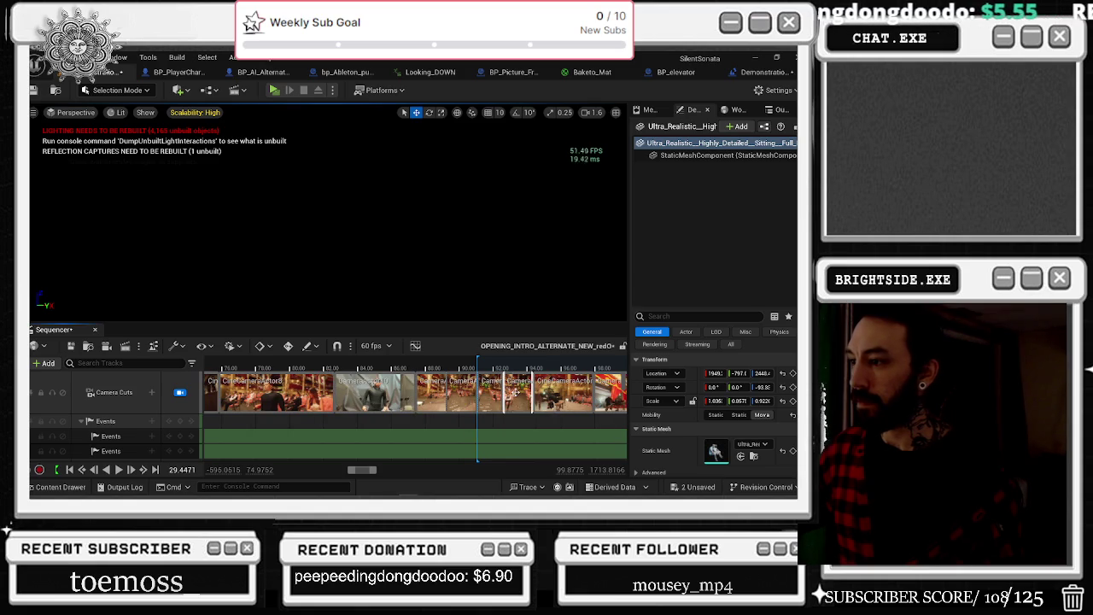
scroll(478, 400, "right", 2)
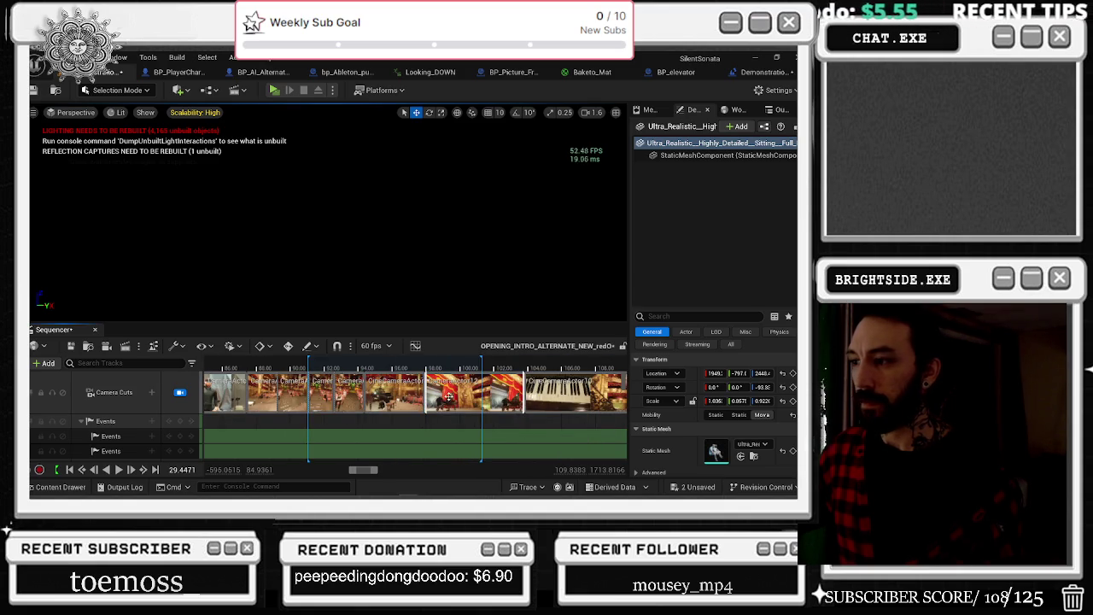
scroll(444, 399, "right", 2)
scroll(427, 400, "left", 3)
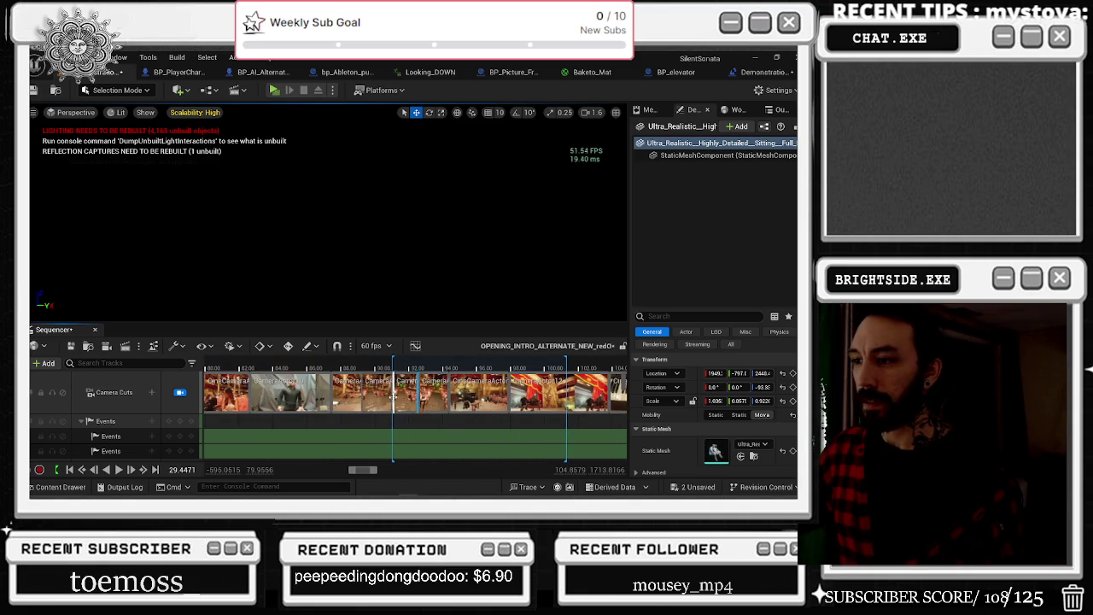
right_click(402, 388)
Step: Switch the cut near frame 90 from CameraActor11 to CameraActor6, then select CameraActor6
scroll(466, 410, "down", 2)
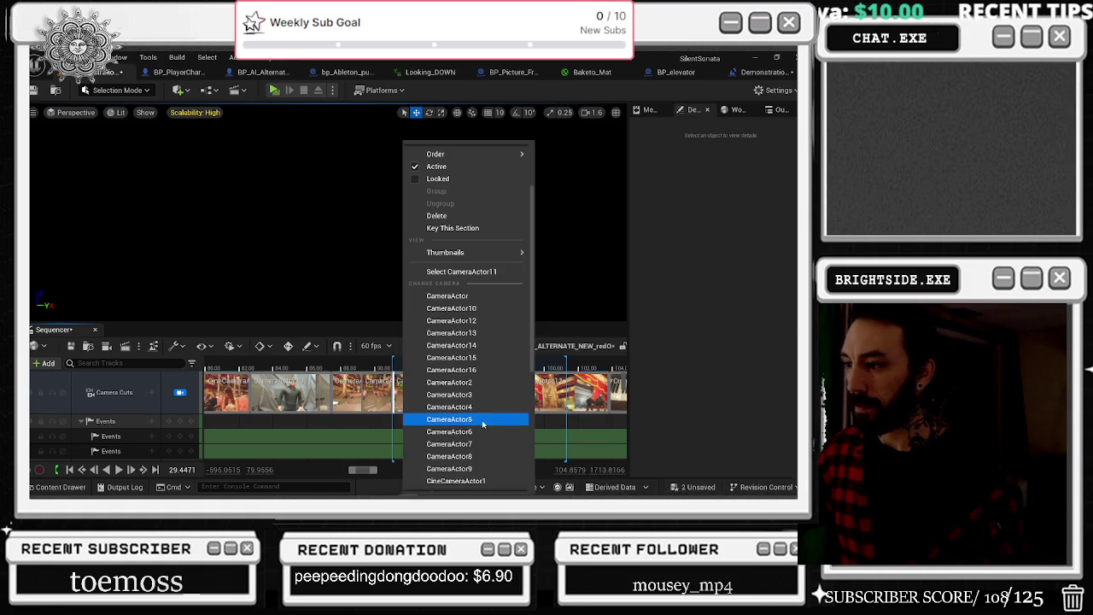
left_click(482, 419)
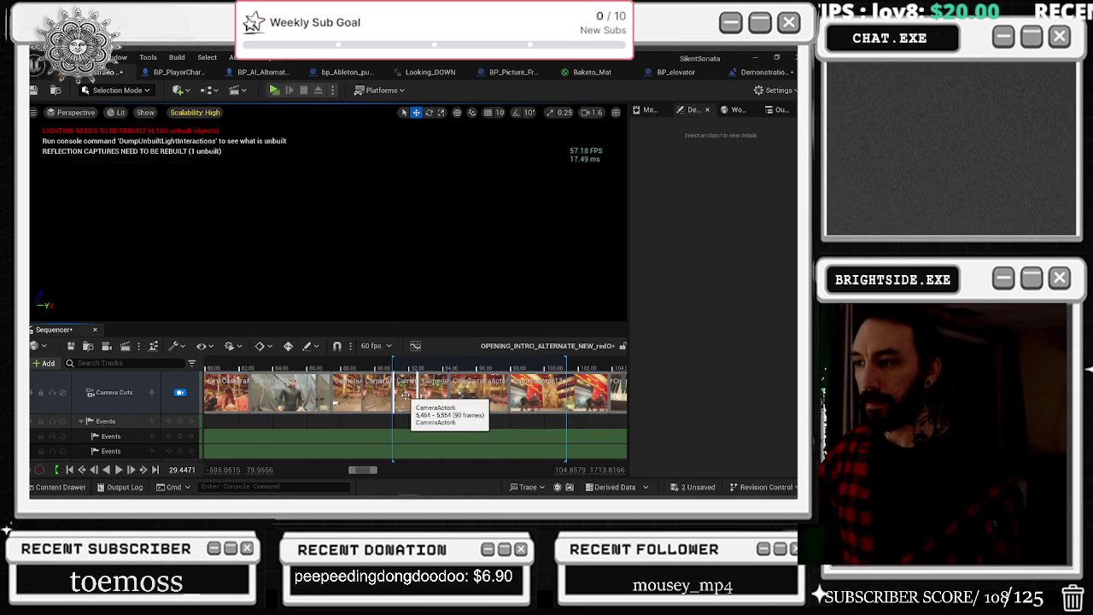
right_click(405, 394)
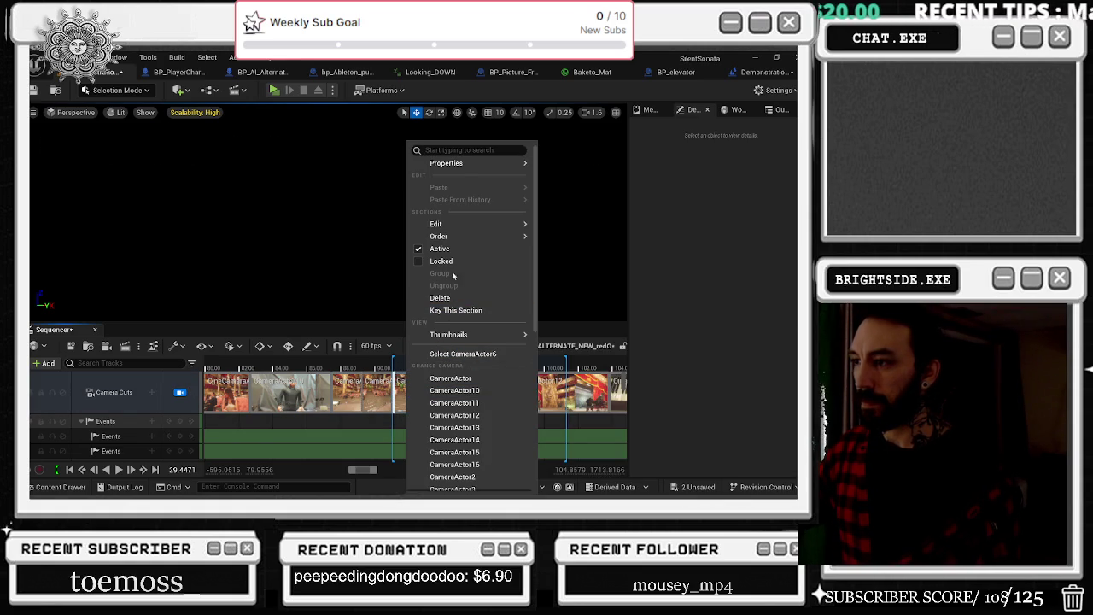
scroll(475, 427, "down", 8)
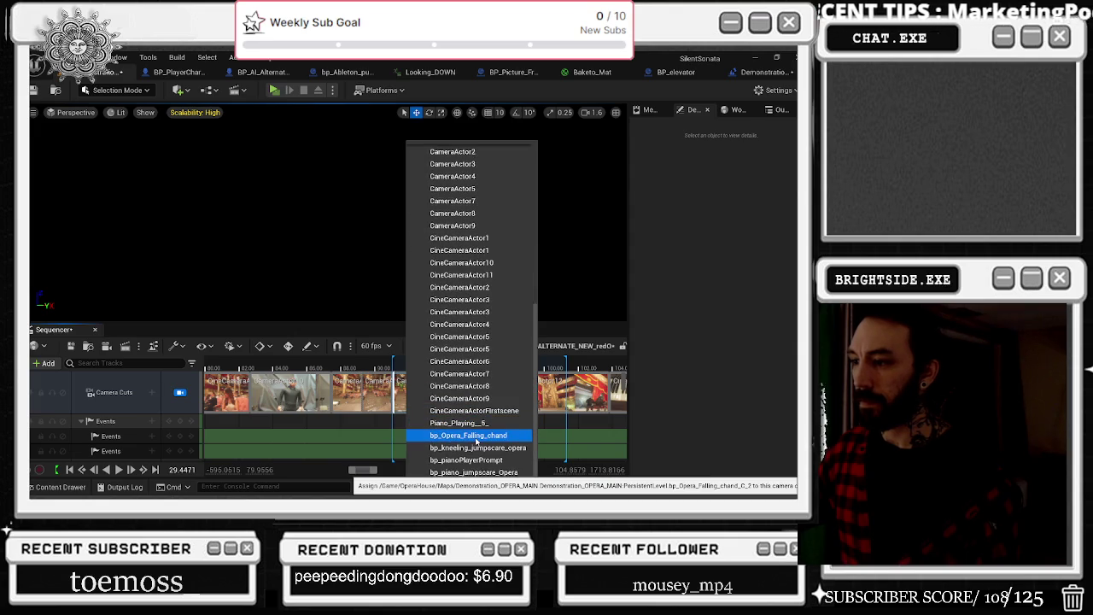
scroll(461, 361, "up", 10)
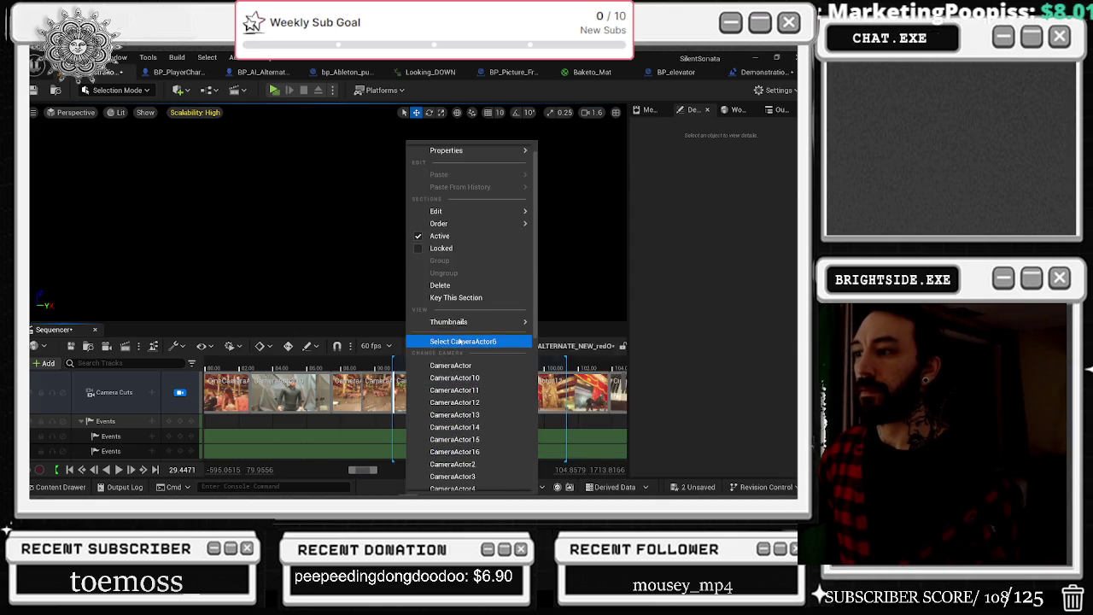
left_click(461, 341)
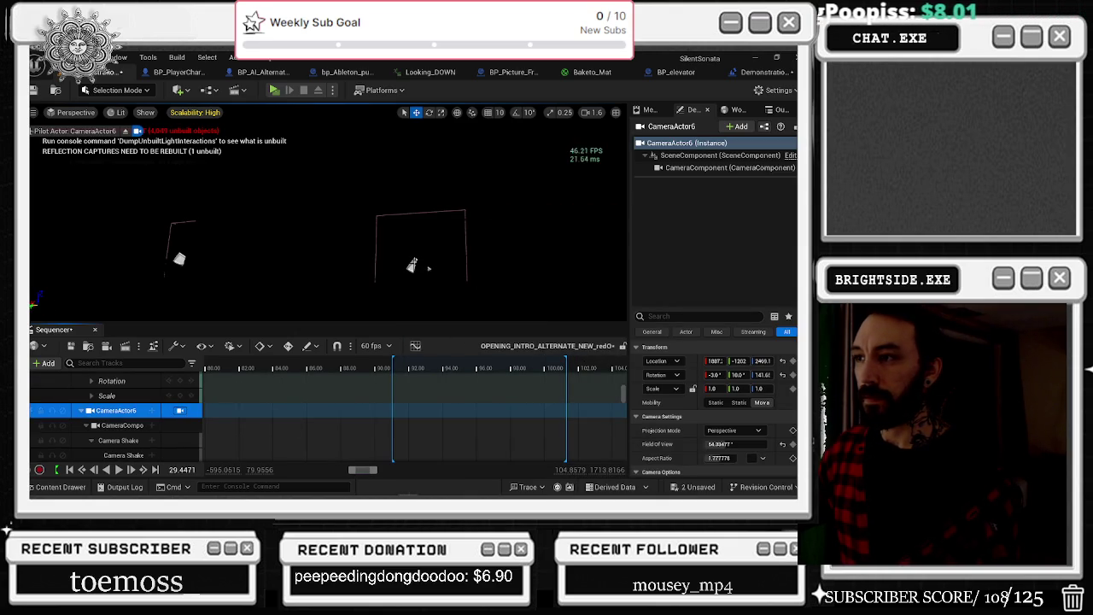
Step: Switch the viewport to unlit and zoom the timeline to 88–94 around frame 90.685
key("alt+3")
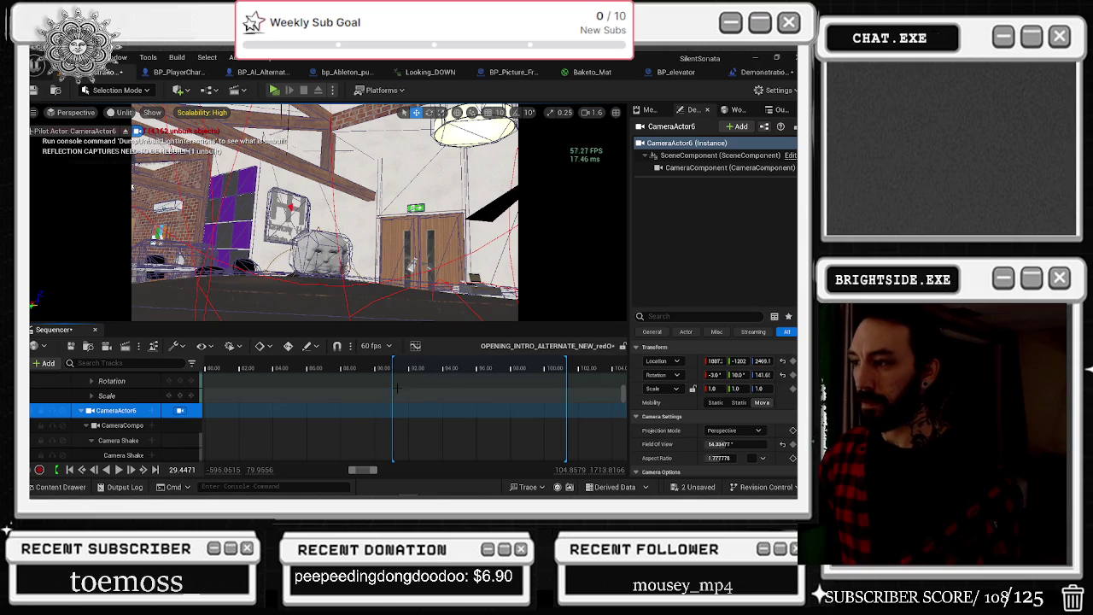
left_click_drag(378, 367, 390, 369)
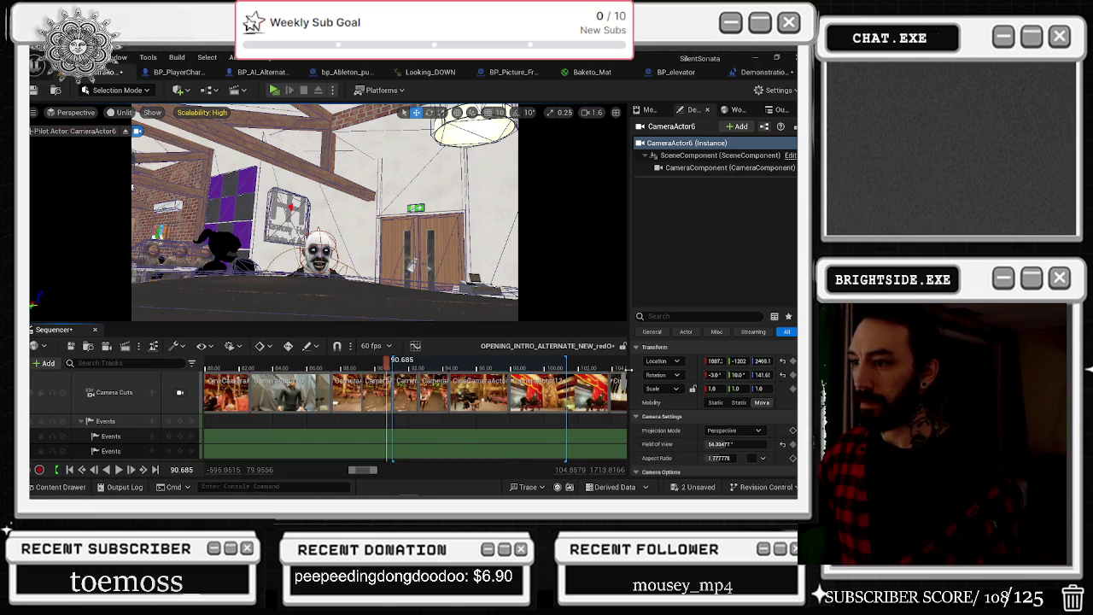
scroll(389, 369, "up", 5)
mouse_move(394, 369)
left_mouse_down()
mouse_move(408, 391)
mouse_move(222, 367)
mouse_move(418, 369)
mouse_move(386, 366)
left_mouse_up()
Step: Jump from the CameraActor6 camera cut to CameraActor6's own tracks in the Sequencer
scroll(131, 421, "down", 5)
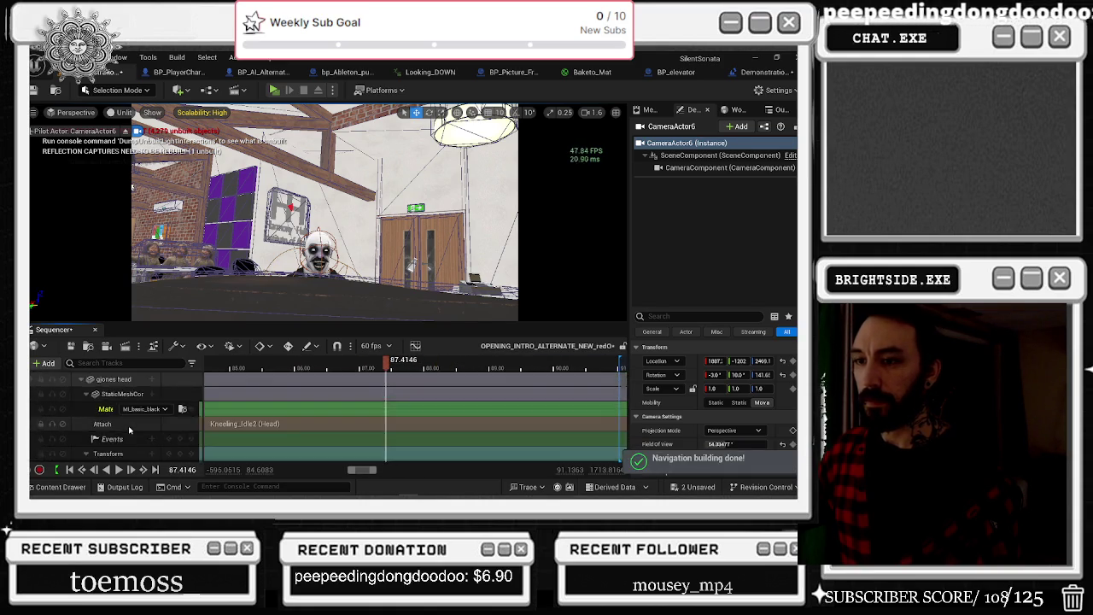
scroll(125, 433, "up", 5)
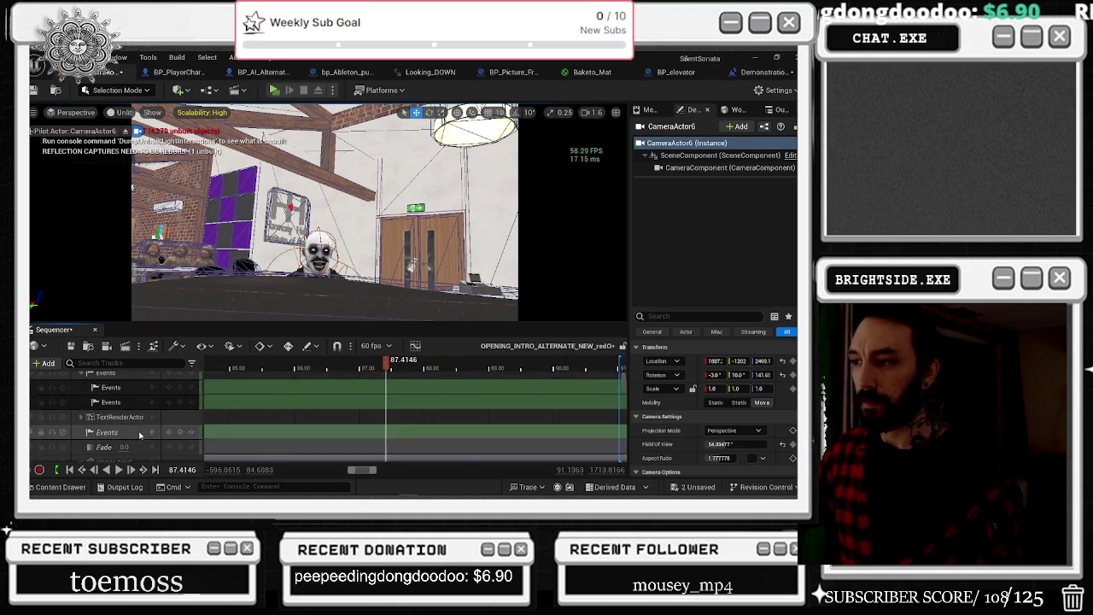
scroll(571, 404, "right", 2)
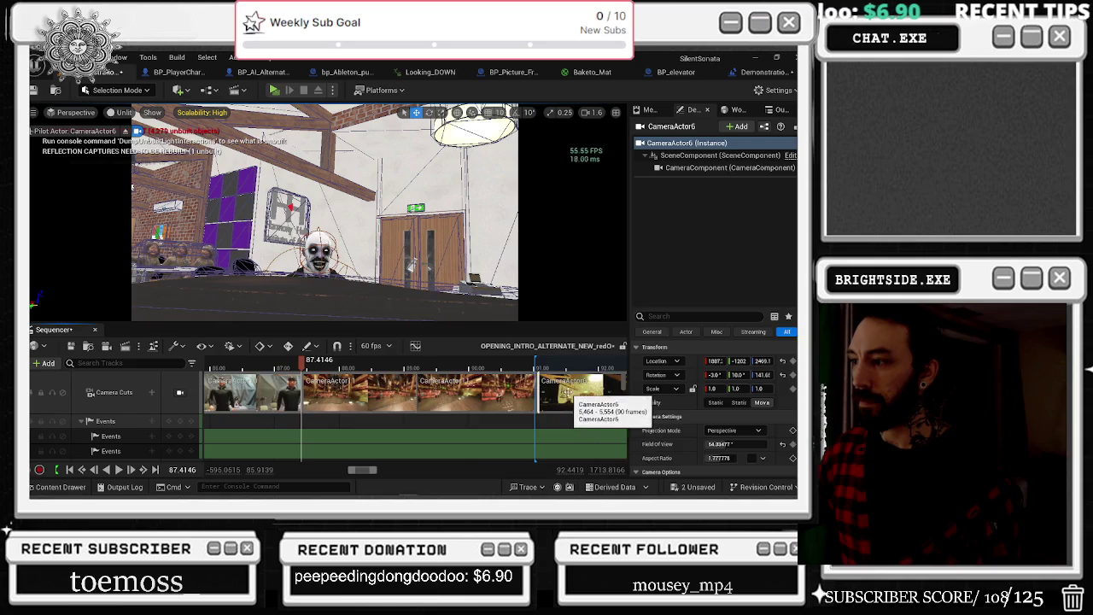
right_click(571, 405)
left_click(589, 357)
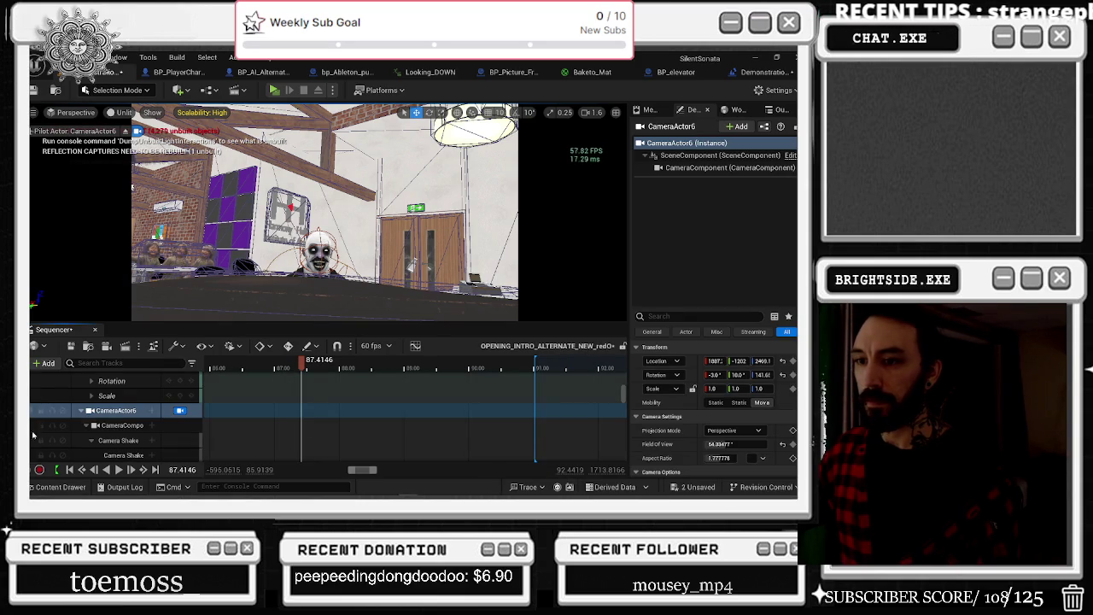
scroll(115, 407, "up", 4)
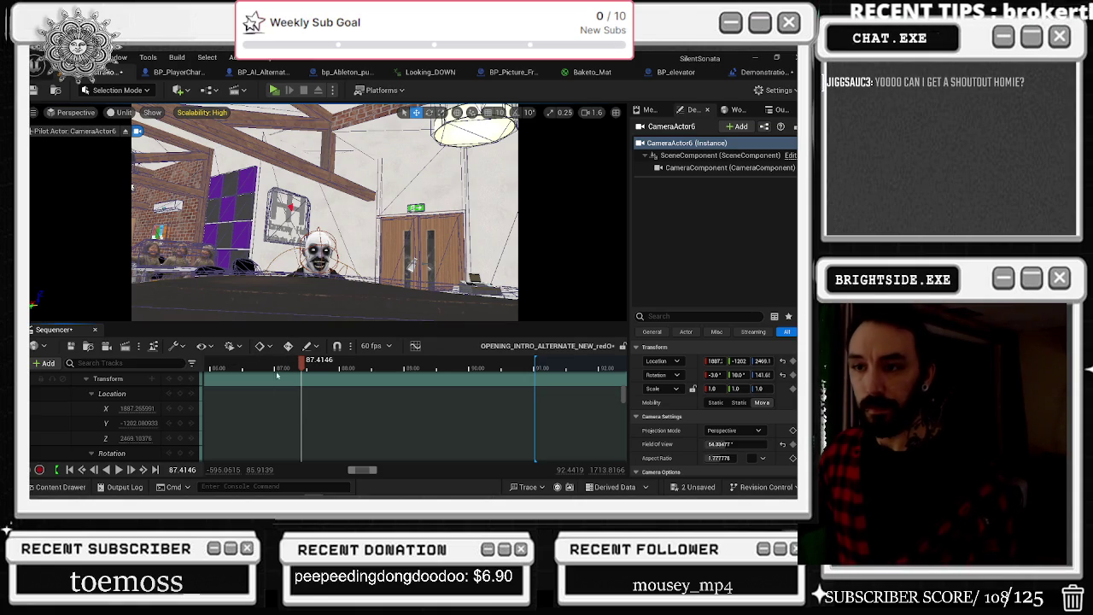
Step: Key CameraActor6's location at 87.41, then fly the piloted camera into the classroom at 87.51
left_click(182, 379)
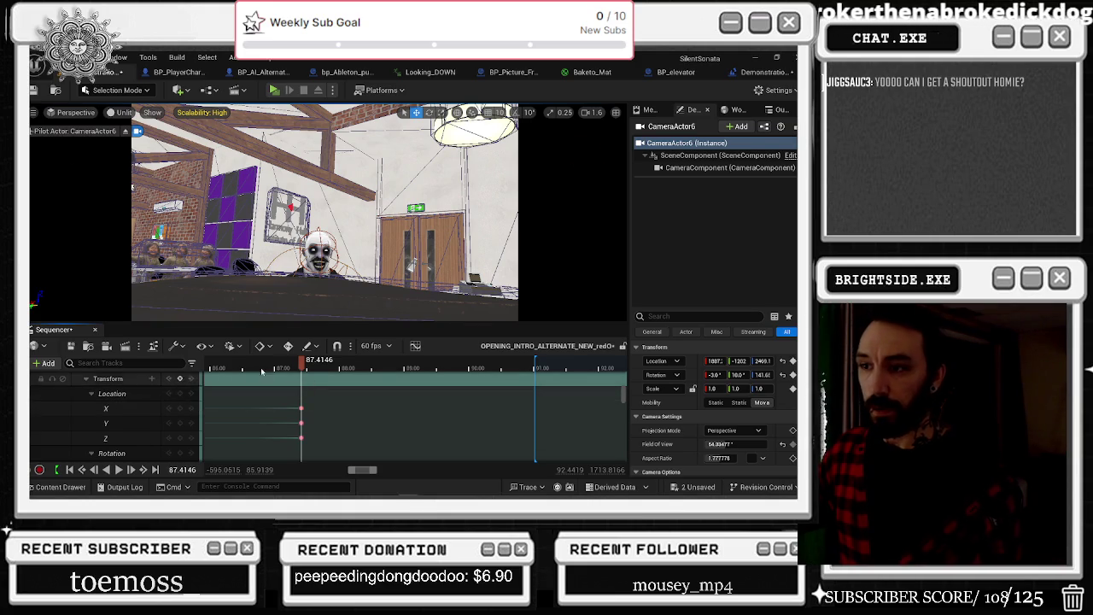
left_click(304, 368)
scroll(149, 423, "down", 5)
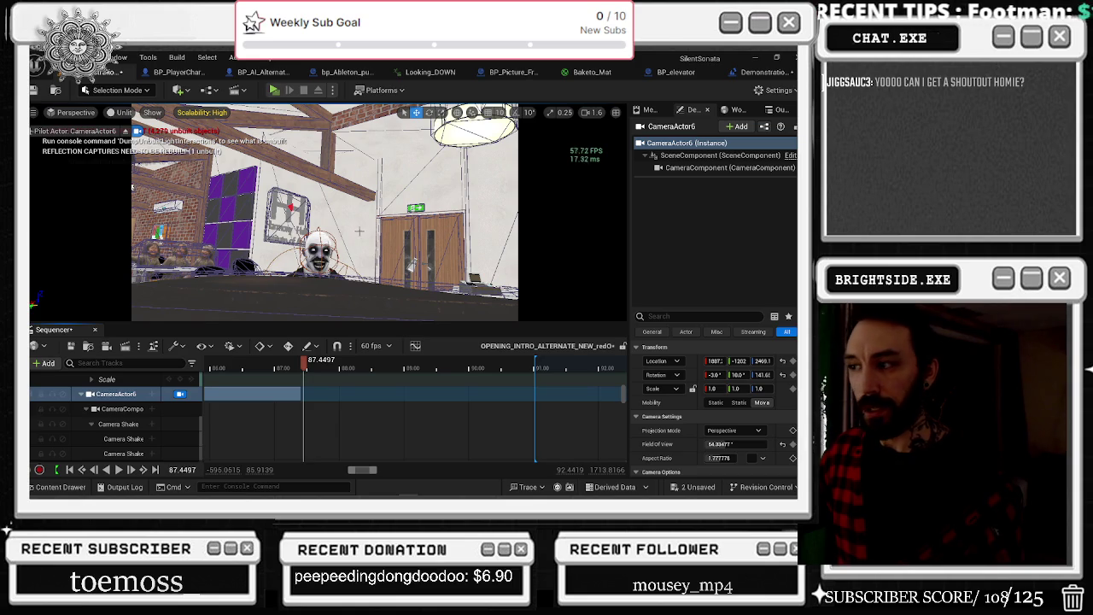
left_click_drag(346, 240, 282, 244)
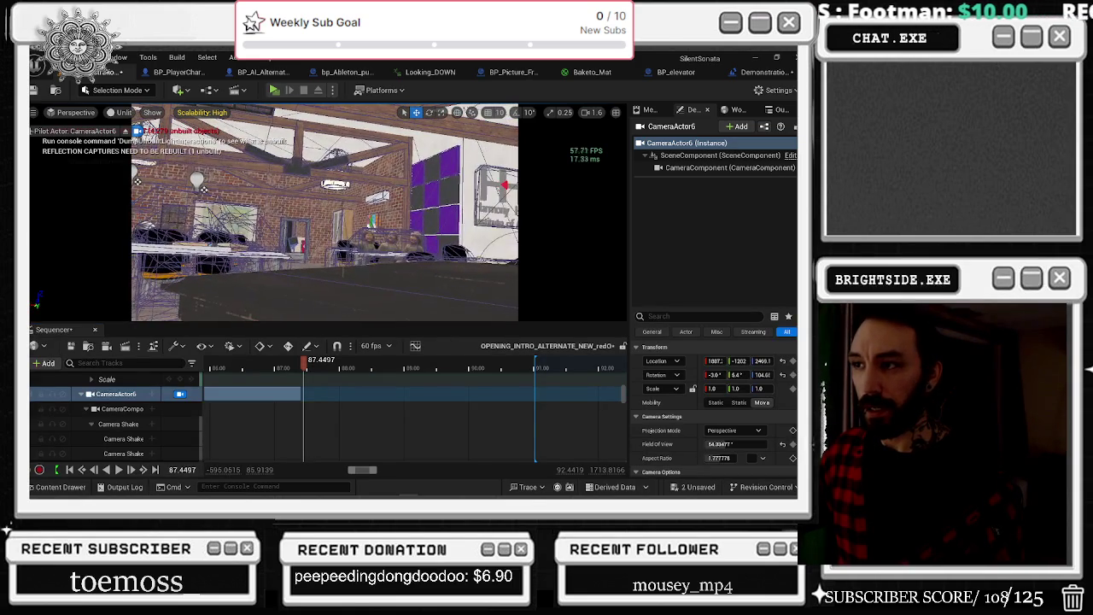
left_click(309, 367)
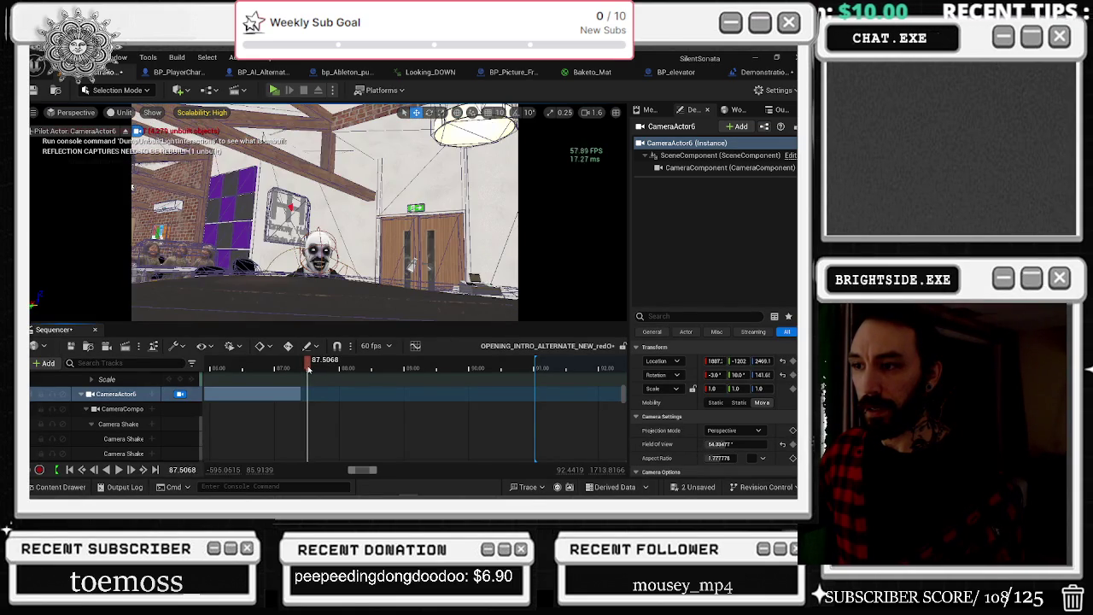
mouse_move(325, 239)
left_mouse_down()
mouse_move(282, 224)
mouse_move(510, 143)
left_mouse_up()
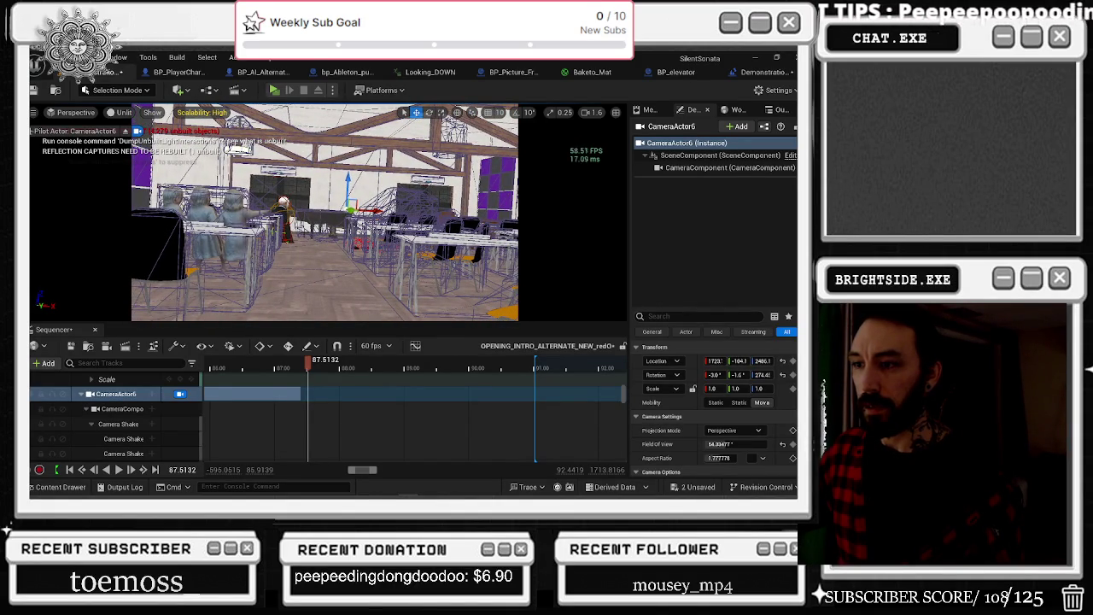
scroll(188, 416, "down", 3)
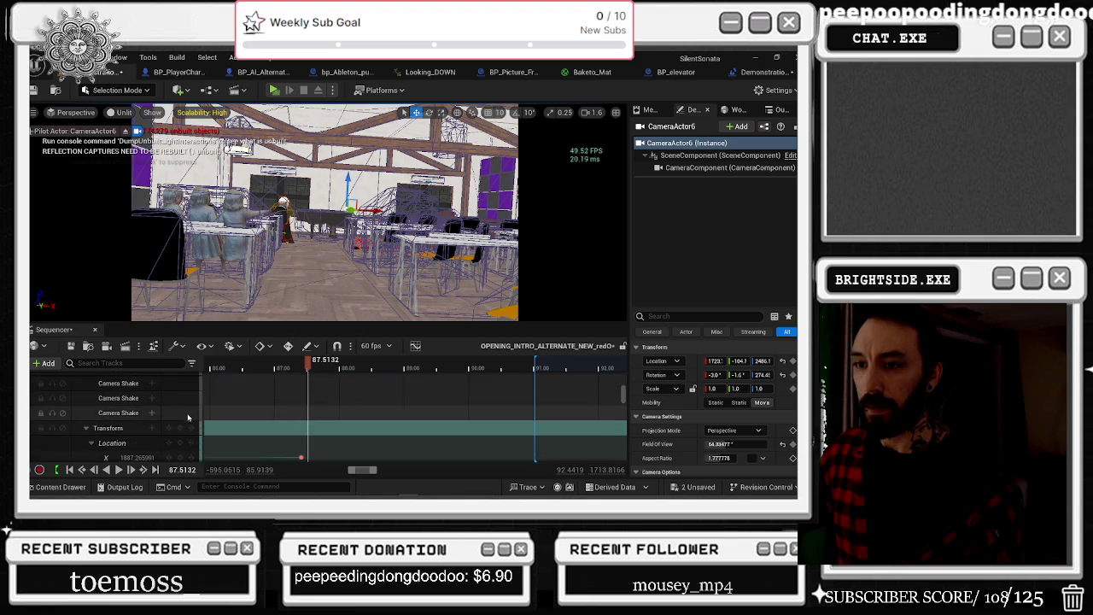
Step: Key CameraActor6's new X location at 87.51 and play the sequence to preview the move
left_click(179, 428)
key("space")
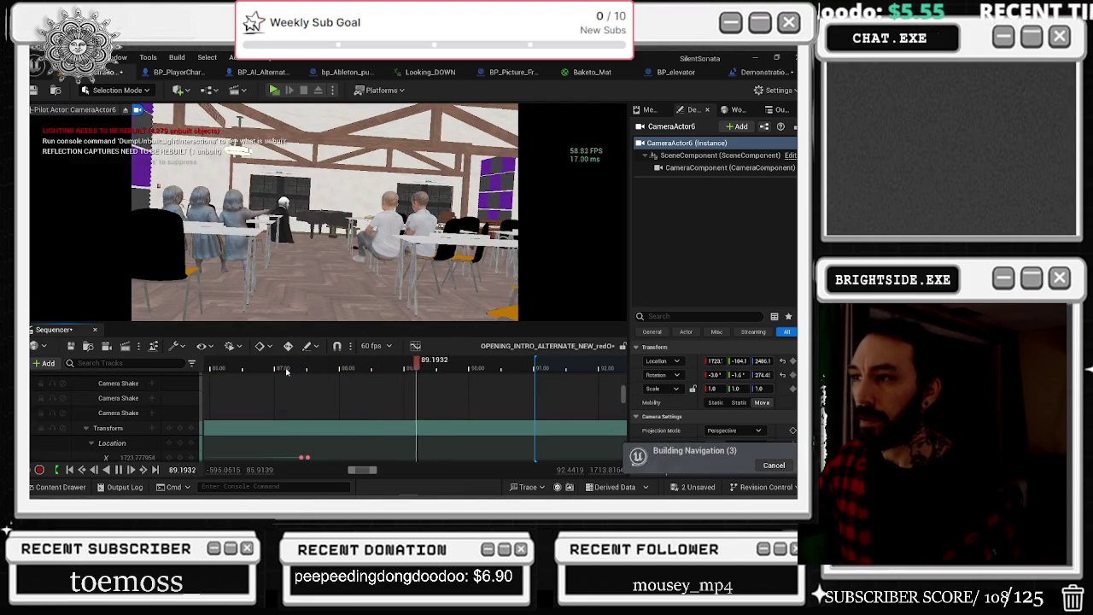
scroll(541, 392, "down", 3)
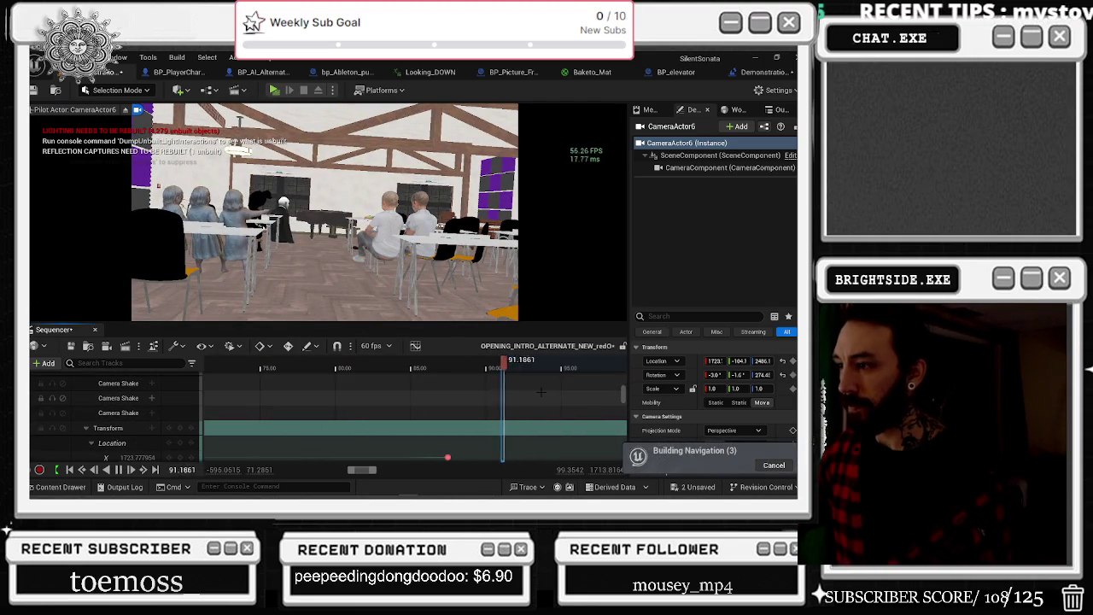
scroll(541, 392, "down", 2, "ctrl")
scroll(546, 390, "down", 5)
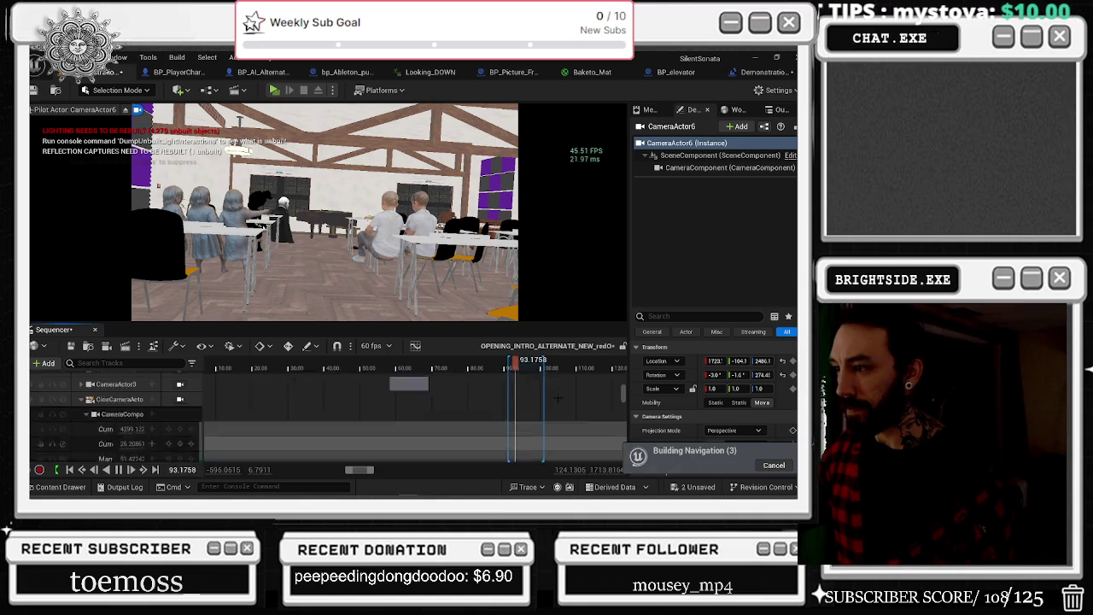
scroll(559, 387, "up", 3)
scroll(555, 393, "up", 3)
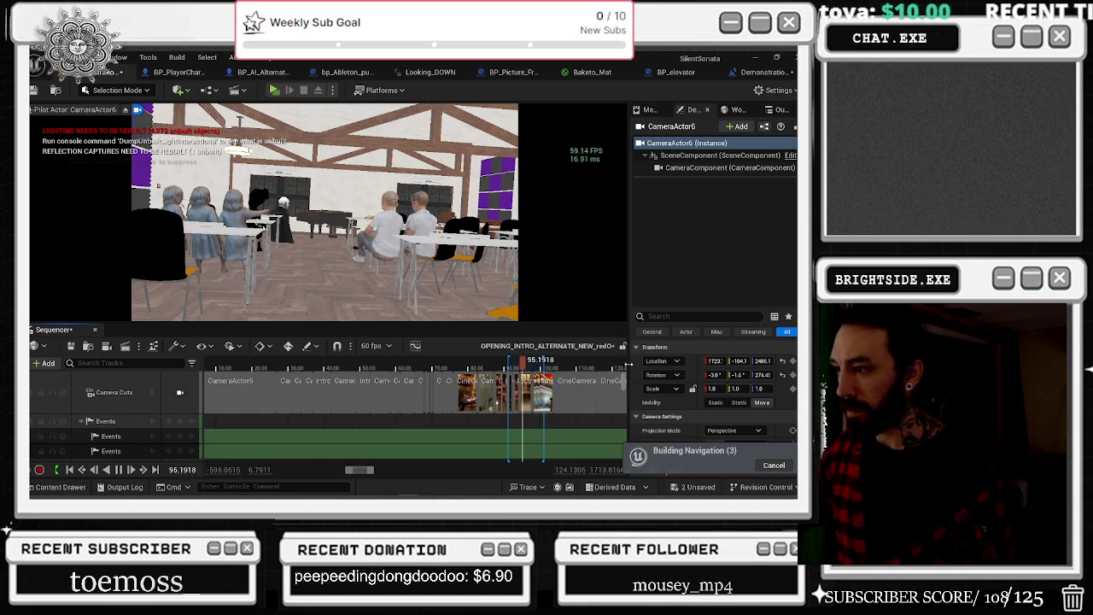
scroll(554, 394, "up", 8, "ctrl")
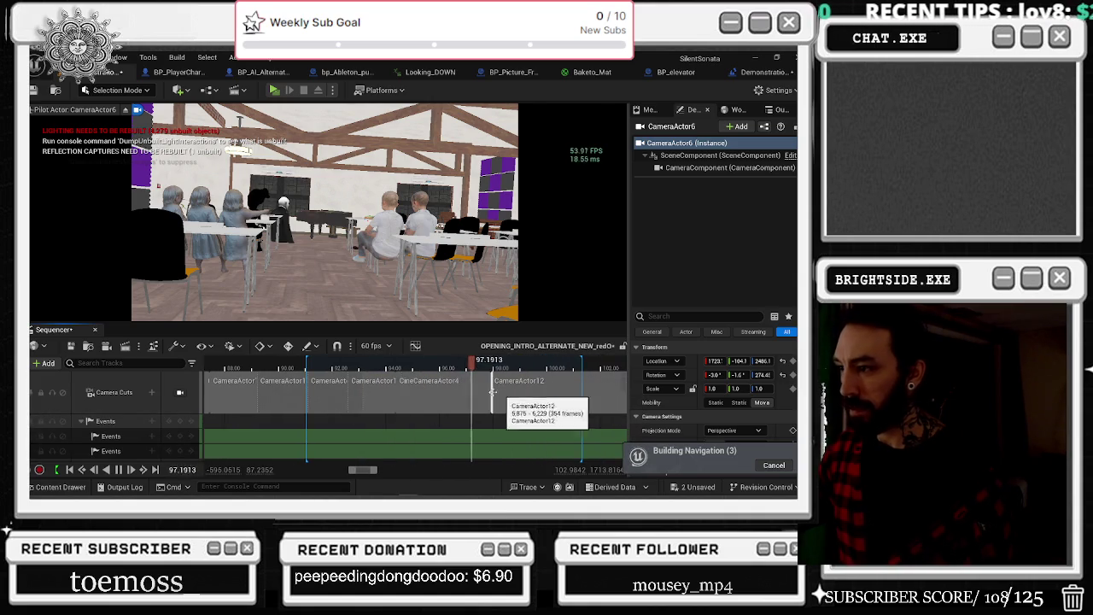
key("space")
Step: Move the playhead to about 92.3 s, try a Pitch value of 198, then undo it
left_click(380, 363)
left_click(340, 363)
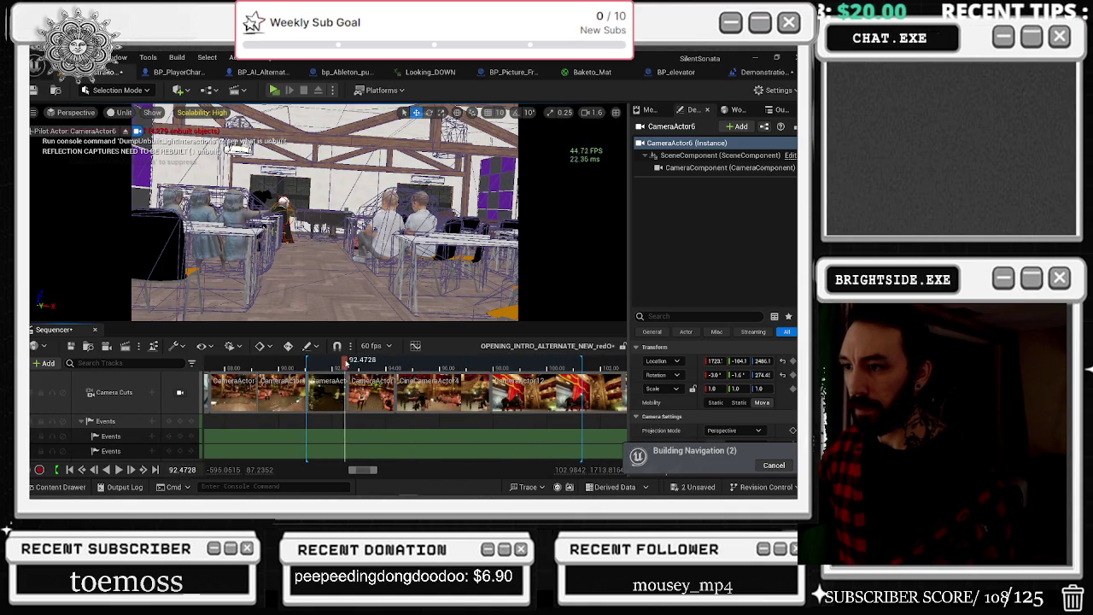
scroll(348, 419, "down", 10)
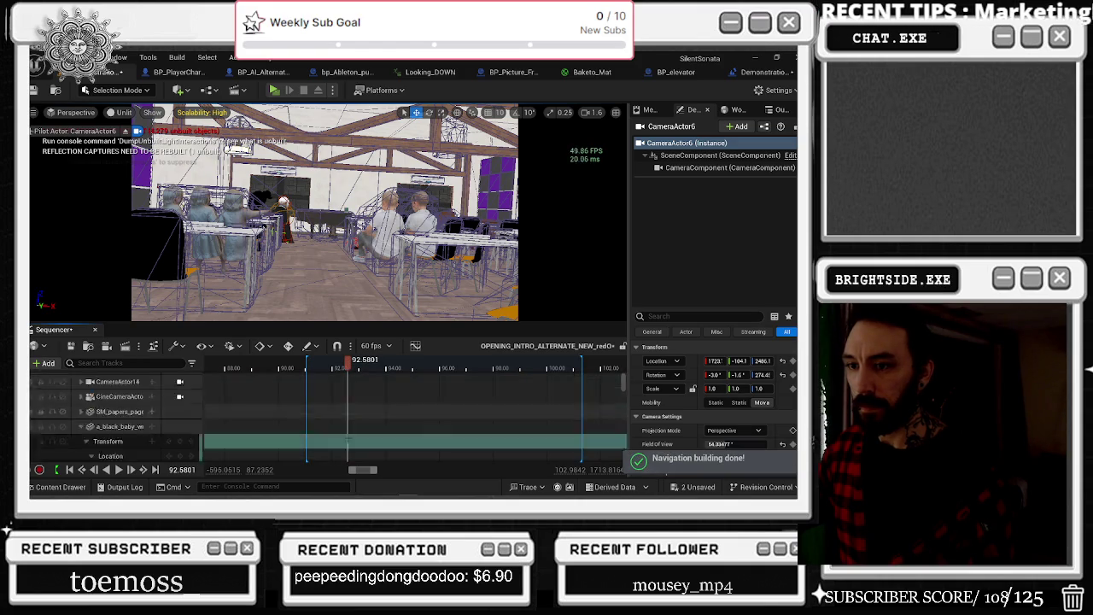
scroll(347, 419, "up", 5)
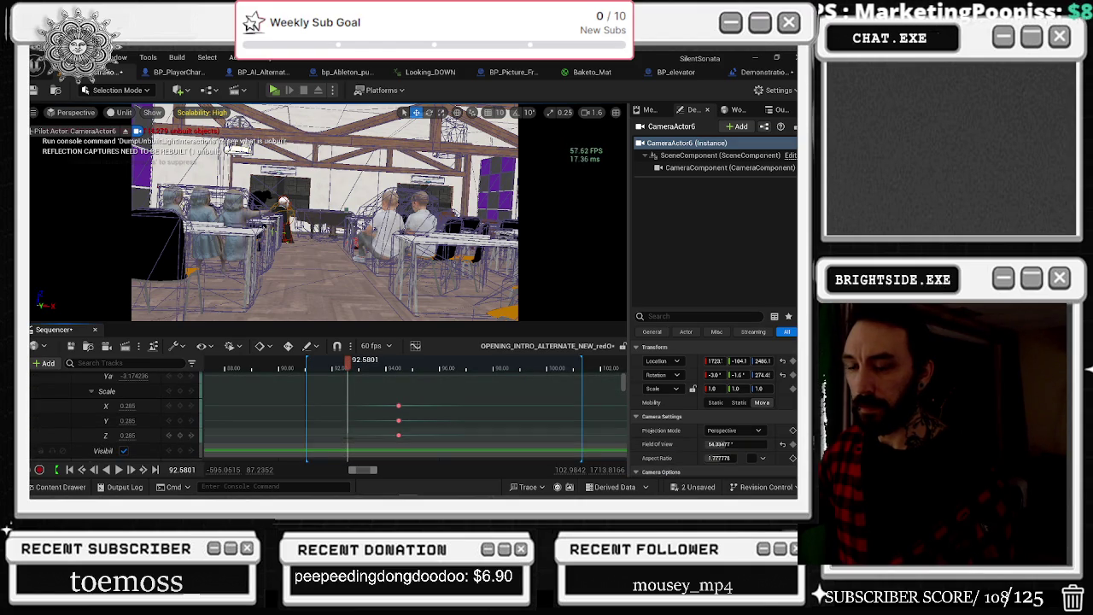
scroll(152, 418, "up", 3)
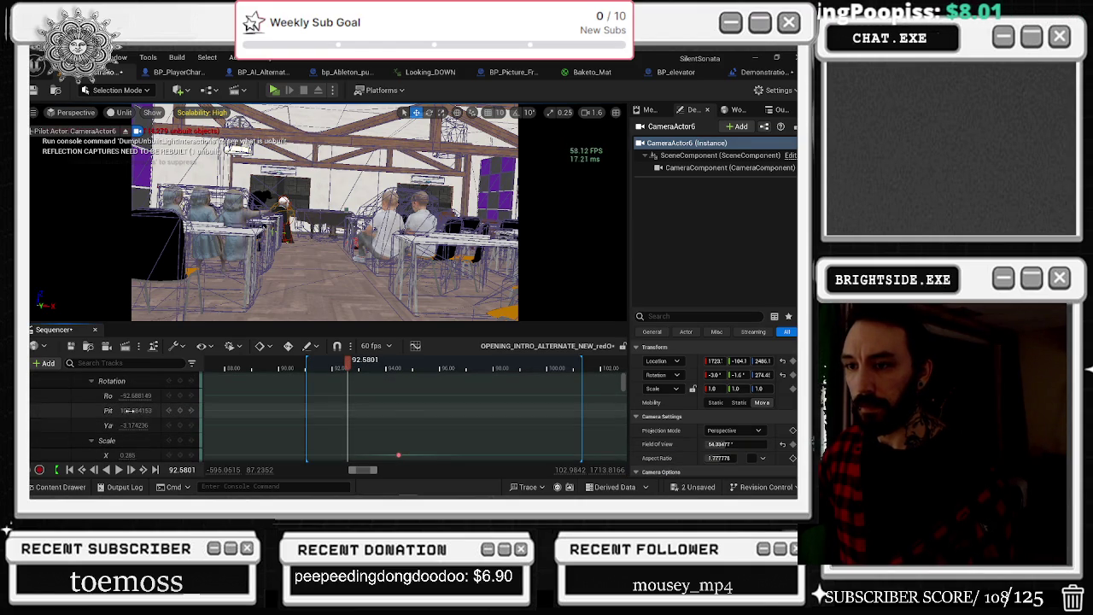
type("198")
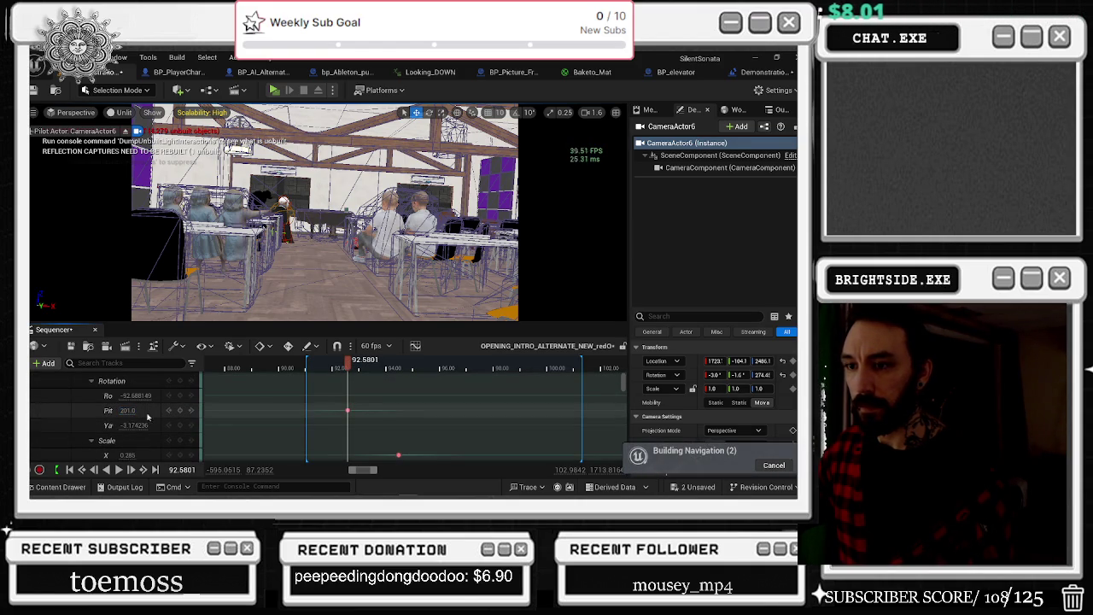
key("ctrl+z")
scroll(367, 408, "up", 5)
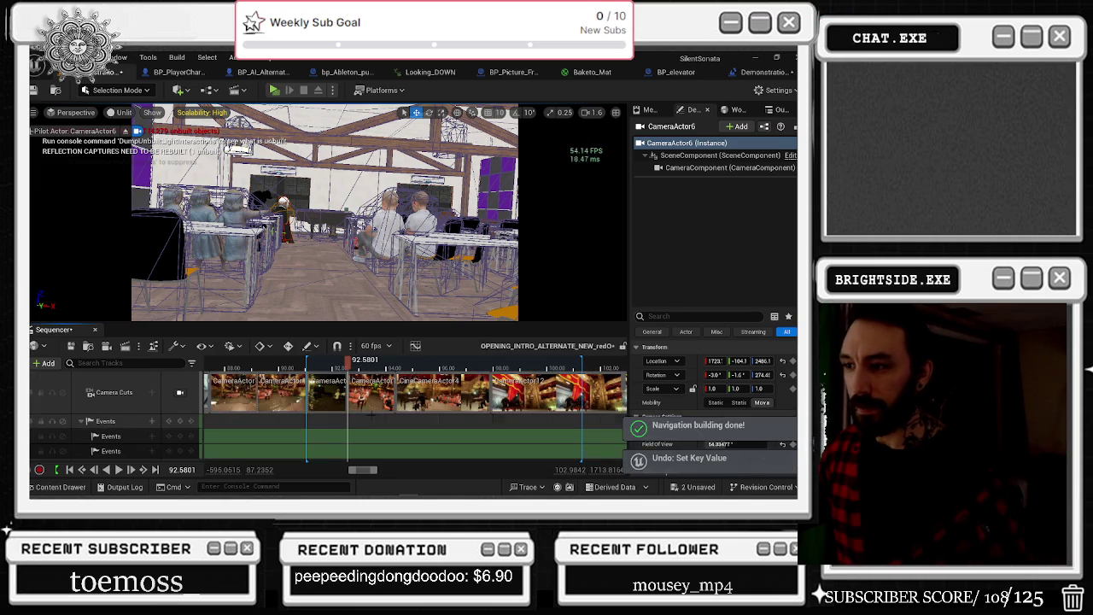
Step: Jump to CameraActor6's tracks, tilt its pitch up to 11 and move that Pitch key to about 90 s
right_click(315, 395)
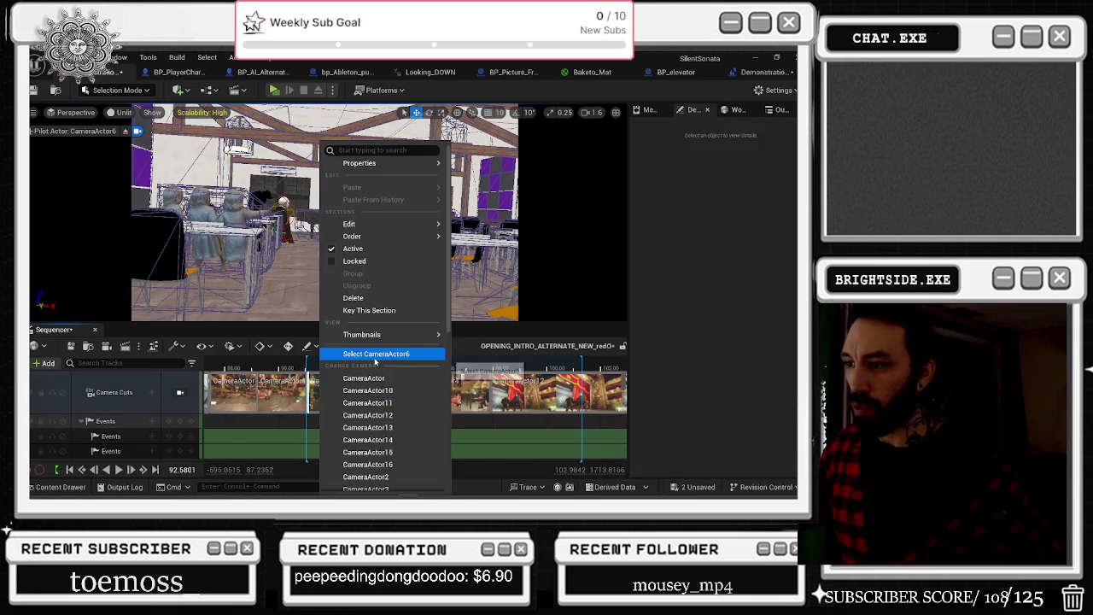
left_click(374, 359)
scroll(128, 416, "down", 5)
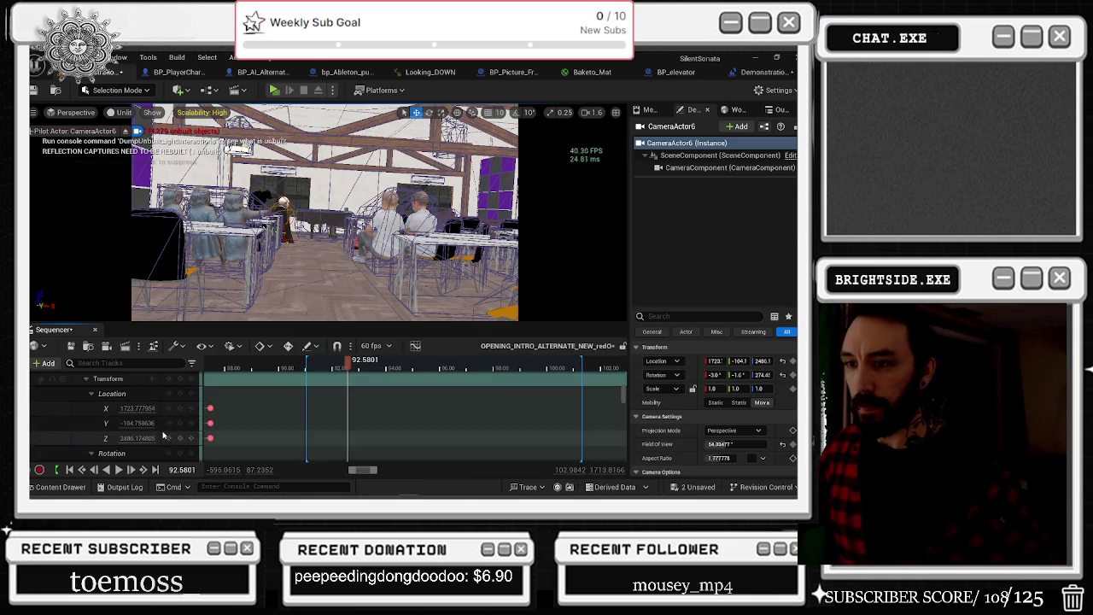
mouse_move(128, 416)
left_mouse_down()
mouse_move(158, 422)
mouse_move(109, 423)
mouse_move(132, 437)
left_mouse_up()
scroll(136, 438, "down", 2)
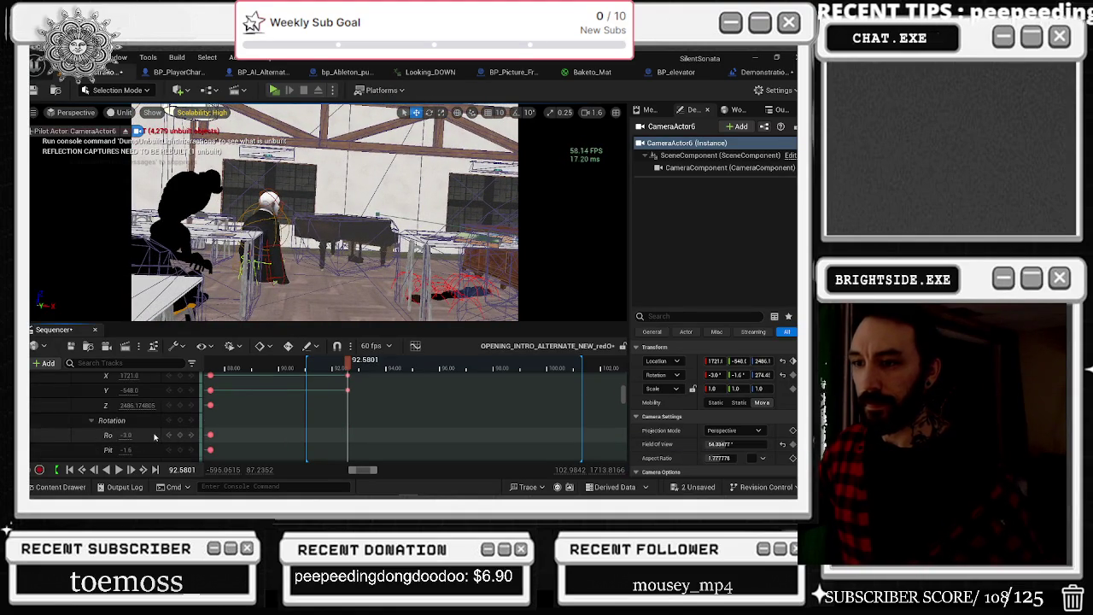
left_click_drag(127, 449, 137, 449)
left_click_drag(346, 450, 277, 450)
Step: At about 92.3 s, lower the camera pitch to 5 and key it, then scrub back to 87.9 s
left_click(288, 369)
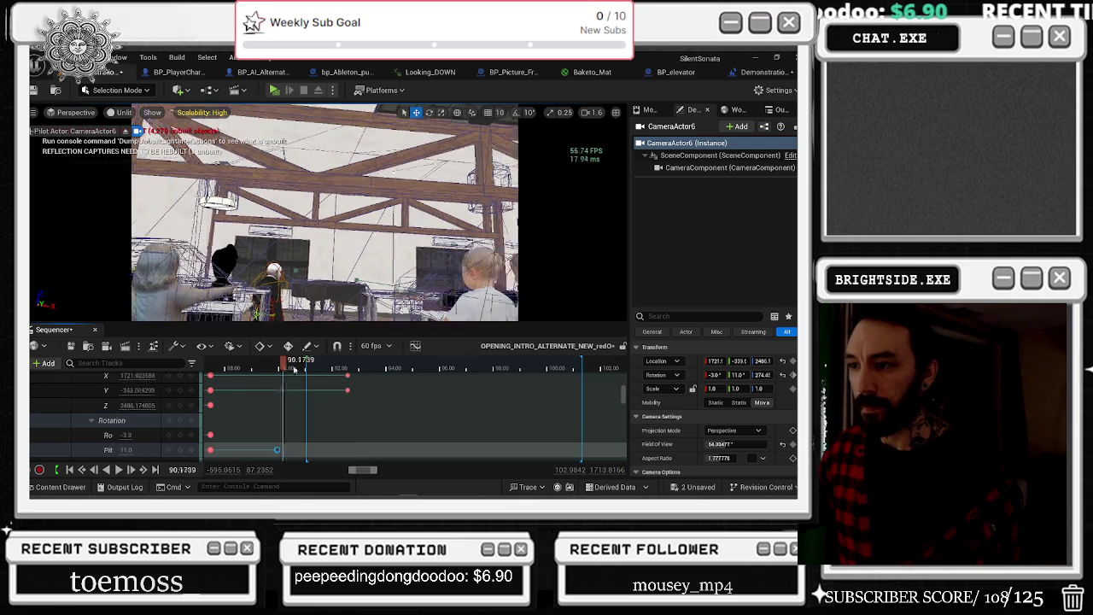
left_click_drag(288, 368, 342, 369)
left_click_drag(125, 450, 122, 450)
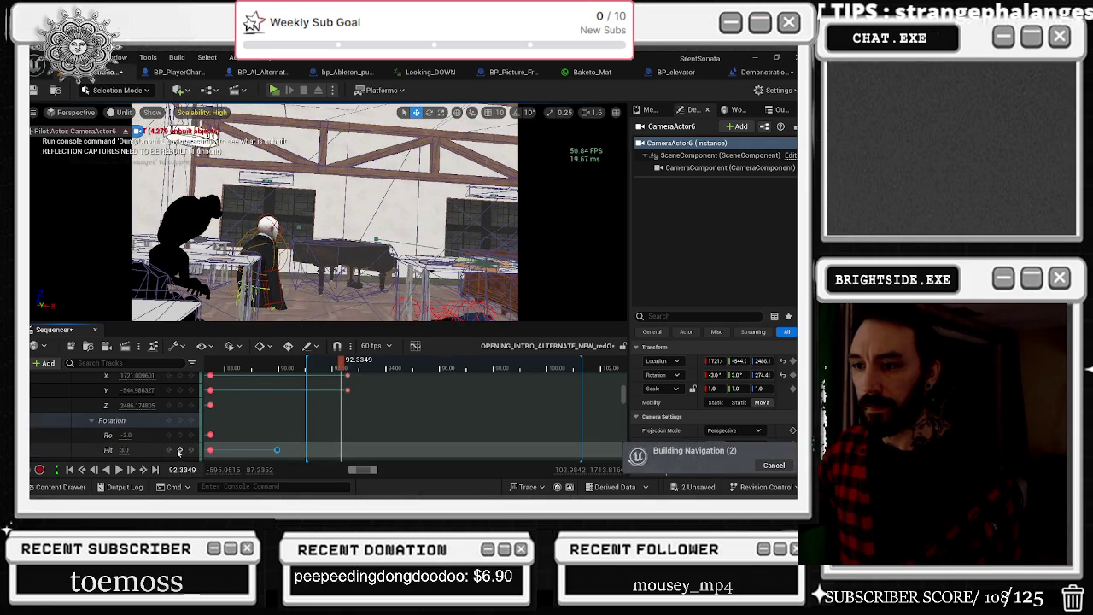
left_click(180, 451)
left_click_drag(342, 369, 223, 369)
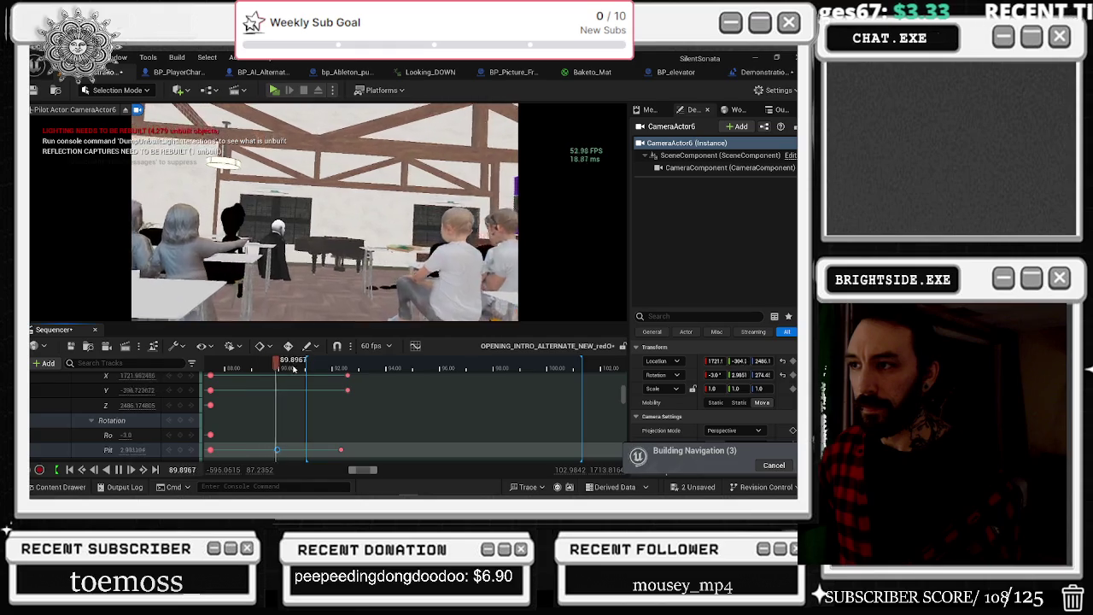
key("space")
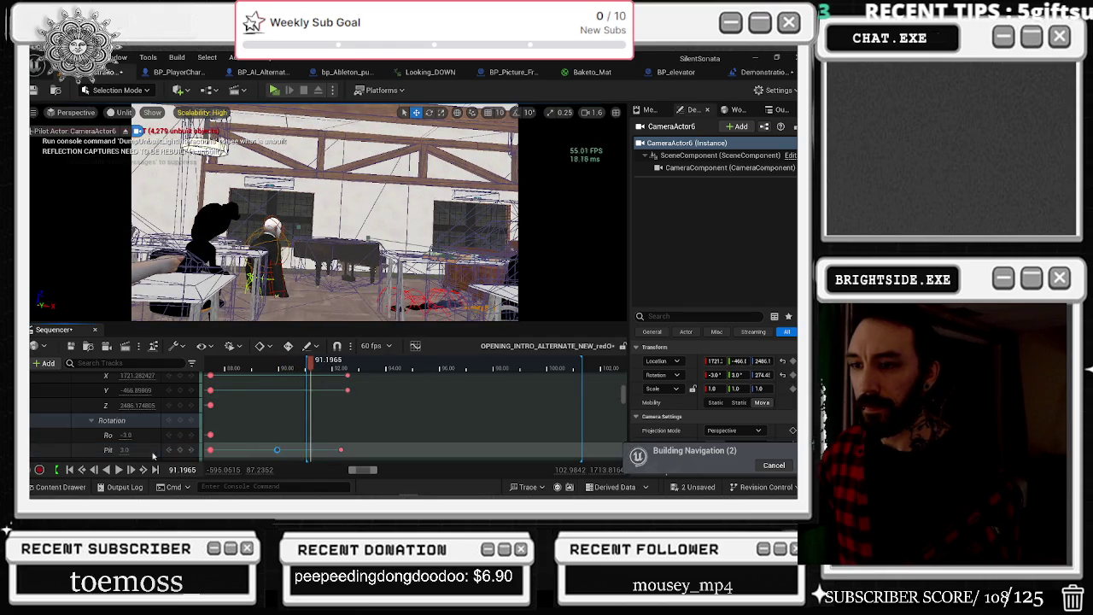
Step: Tilt the camera slightly downward, key the new pitch, and replay the move from about 87.5 s
left_click_drag(134, 449, 246, 448)
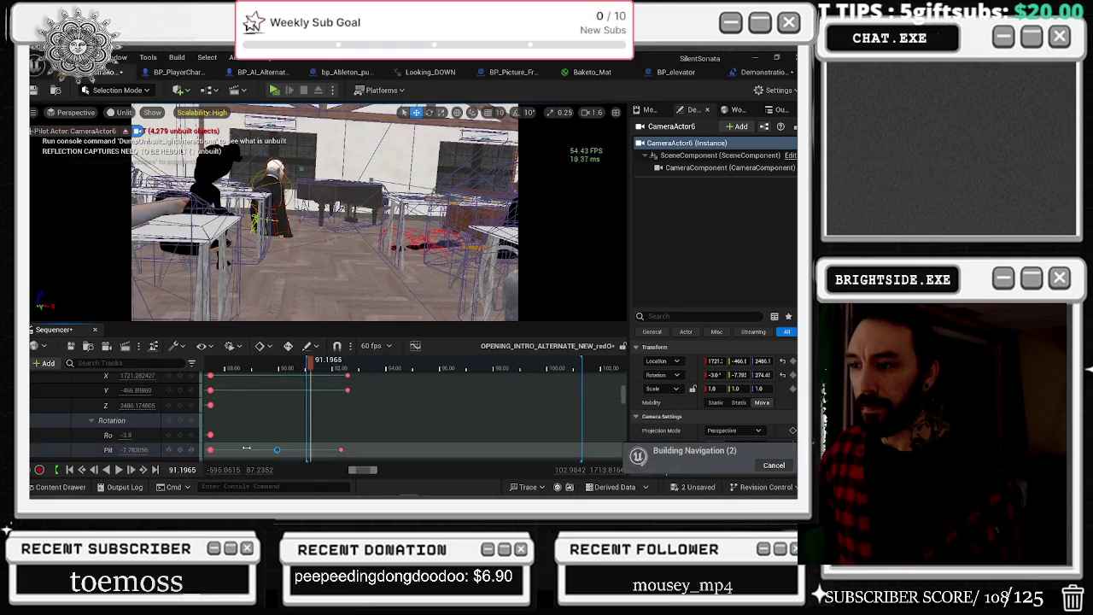
left_click(181, 452)
key("space")
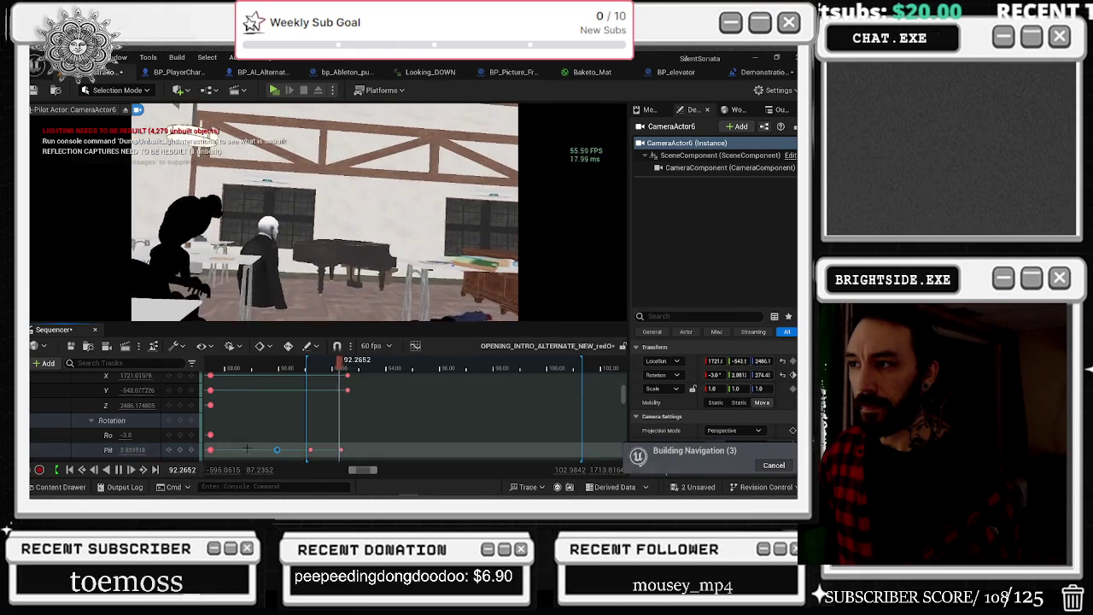
scroll(240, 445, "down", 1)
key("space")
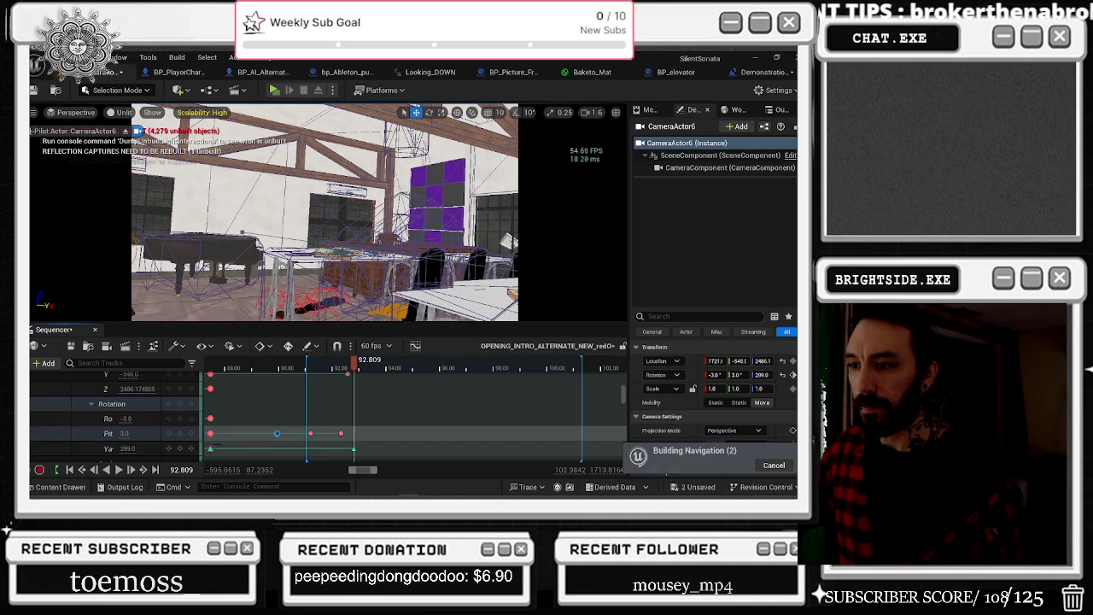
left_click_drag(213, 447, 228, 448)
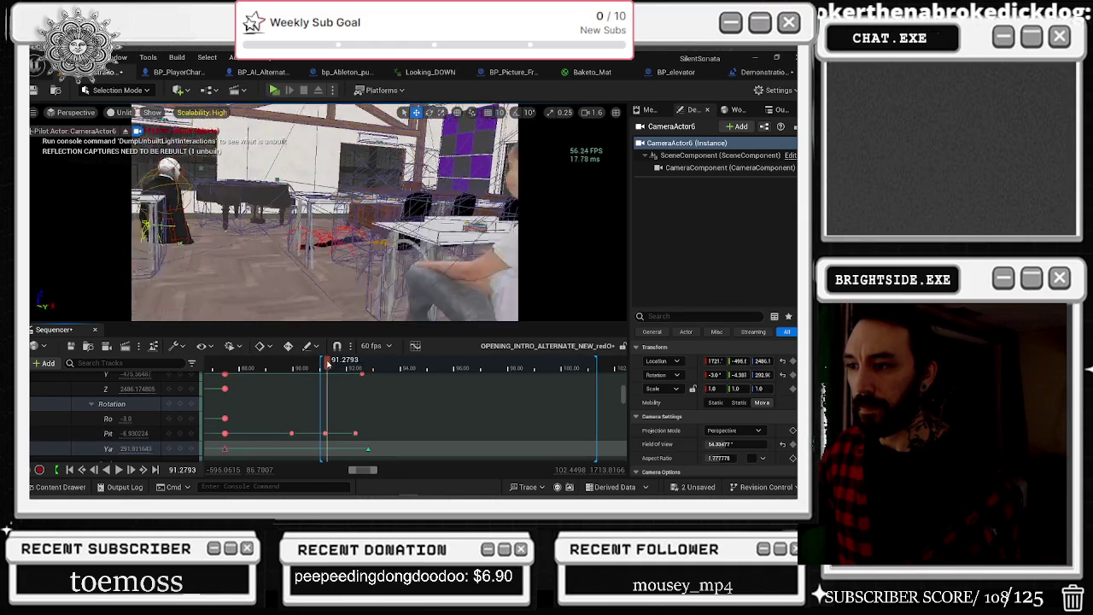
left_click(218, 369)
key("space")
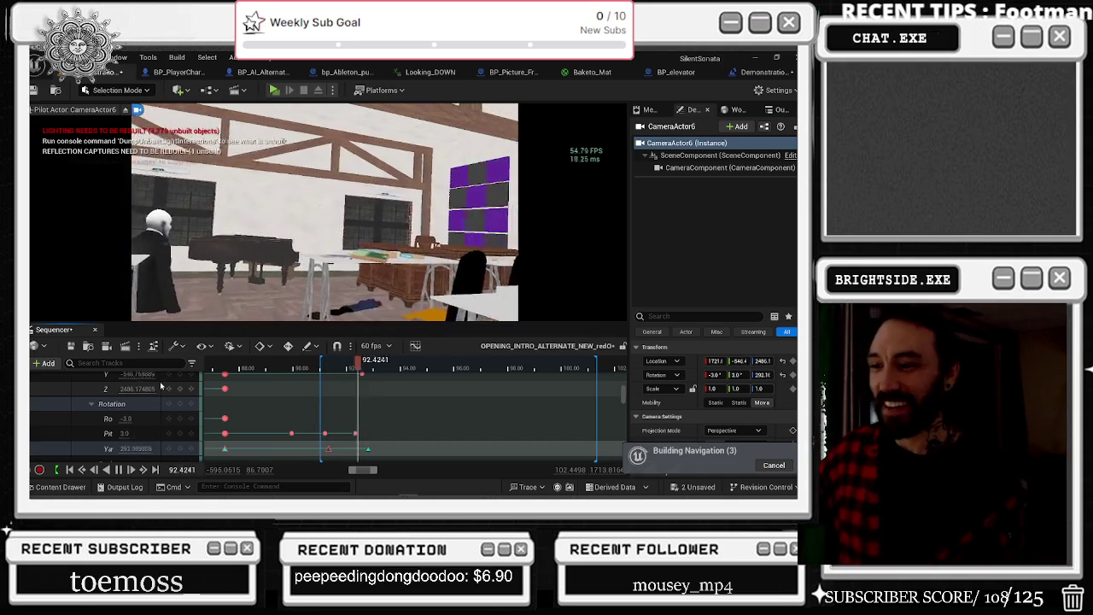
left_click(221, 369)
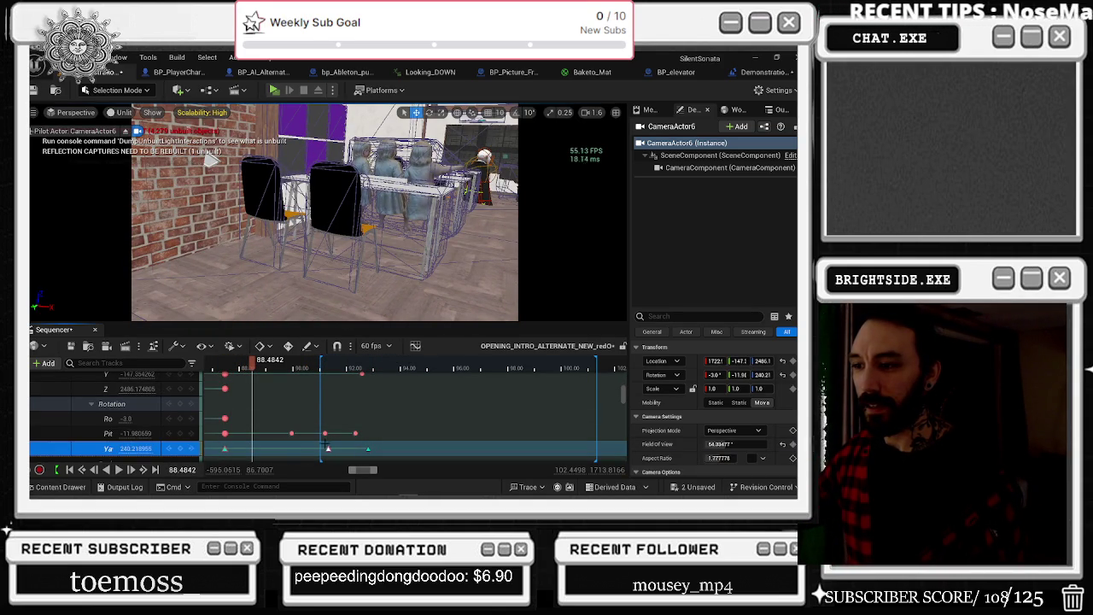
Step: At the 91.28 s key, pan the camera yaw round to about 289 and replay the shot
left_click(330, 448)
left_click_drag(325, 222, 253, 270)
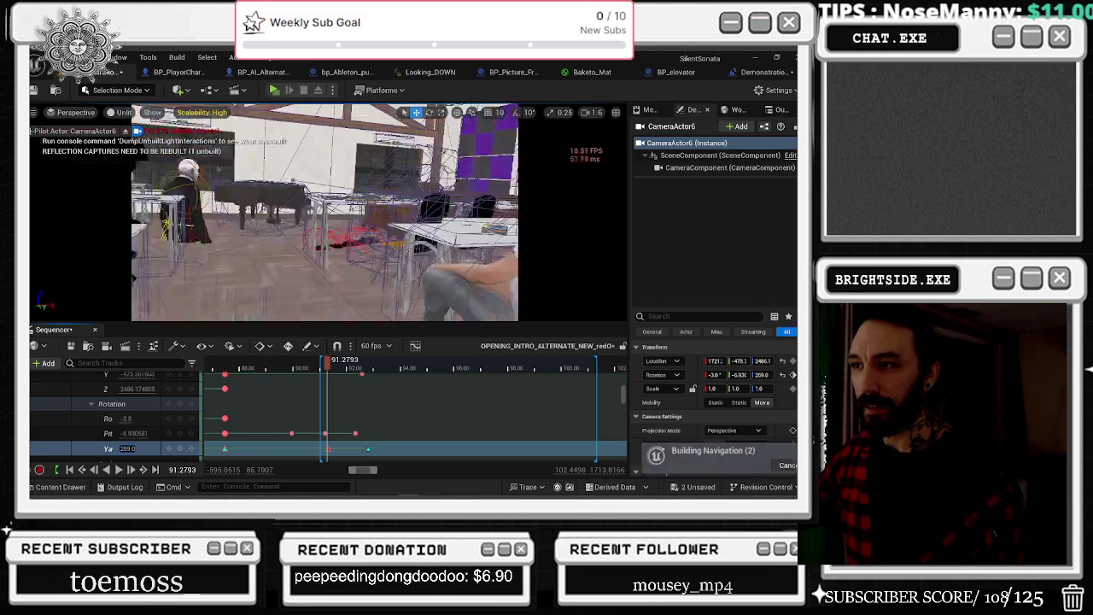
left_click(216, 369)
key("space")
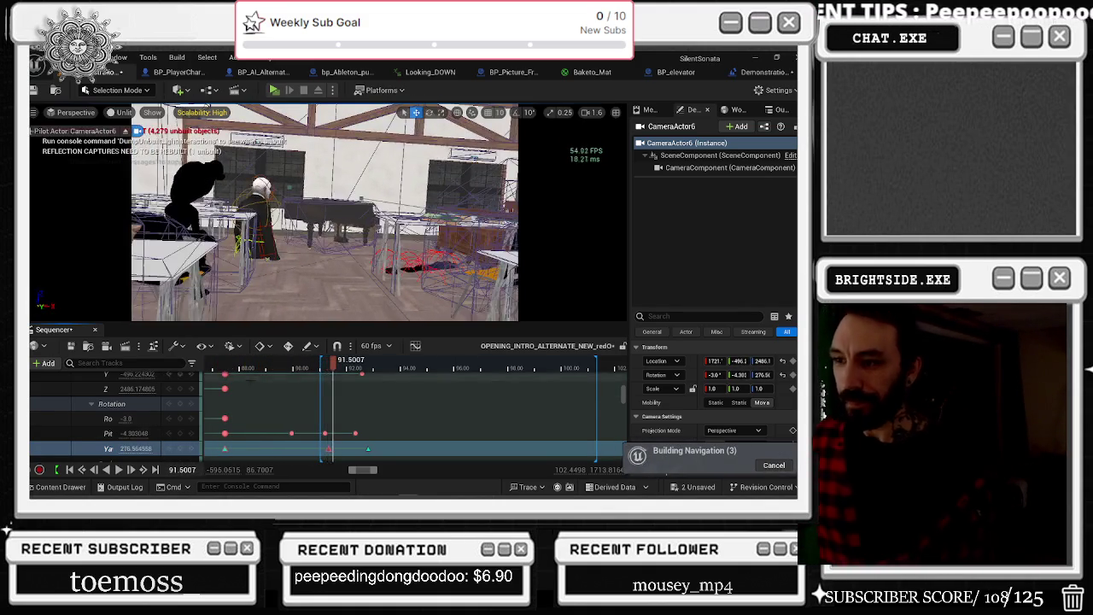
Step: Bring up the shot camera's keyframe tracks and drag the selected Pitch/Yaw keys slightly later
scroll(244, 415, "down", 5)
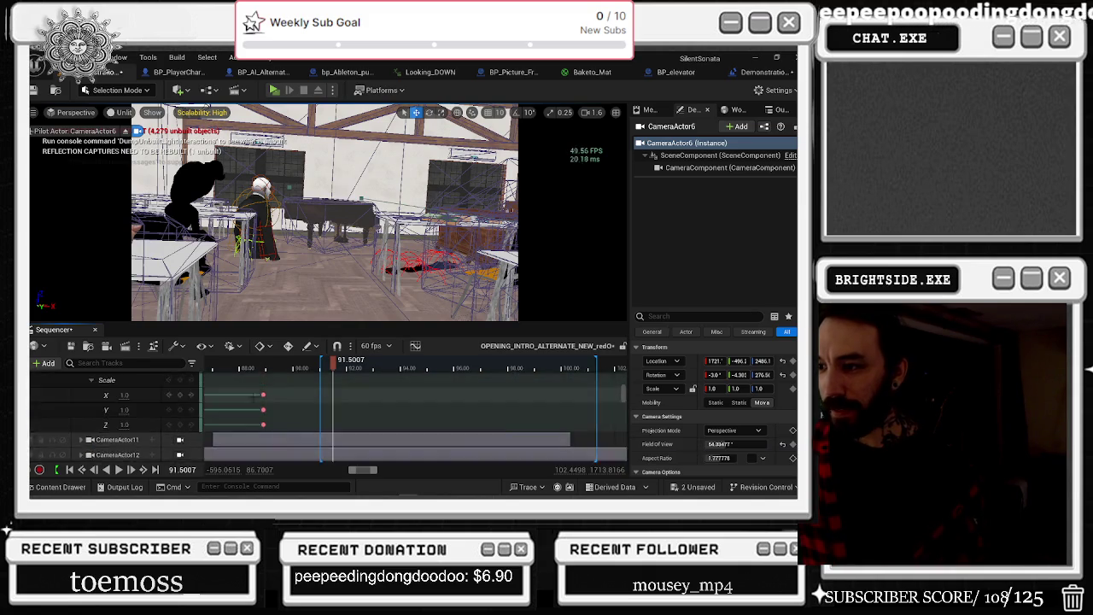
scroll(242, 413, "up", 10)
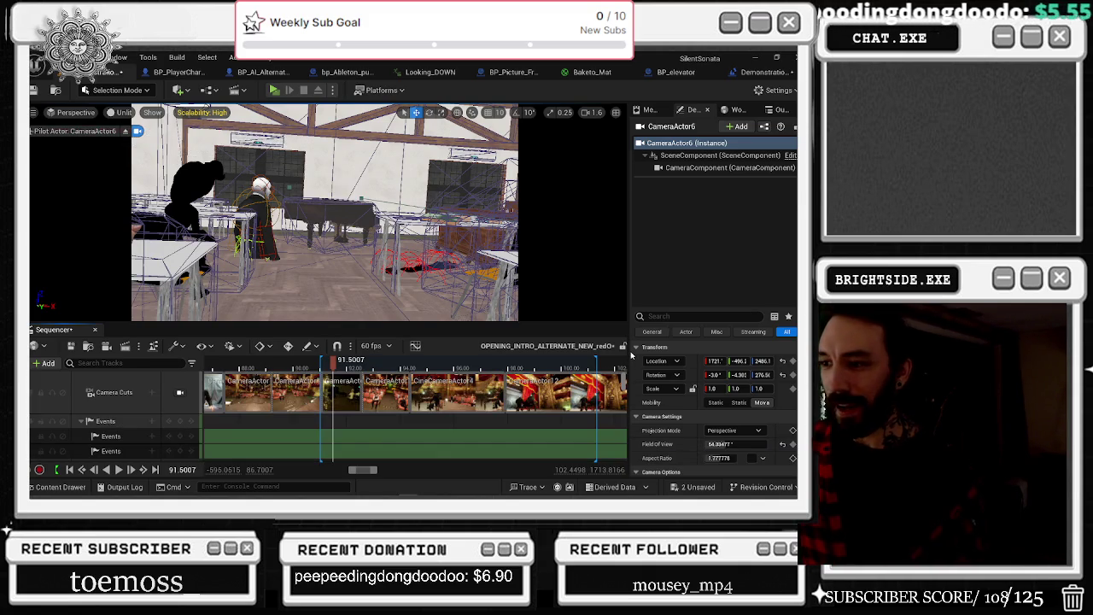
scroll(637, 392, "down", 5)
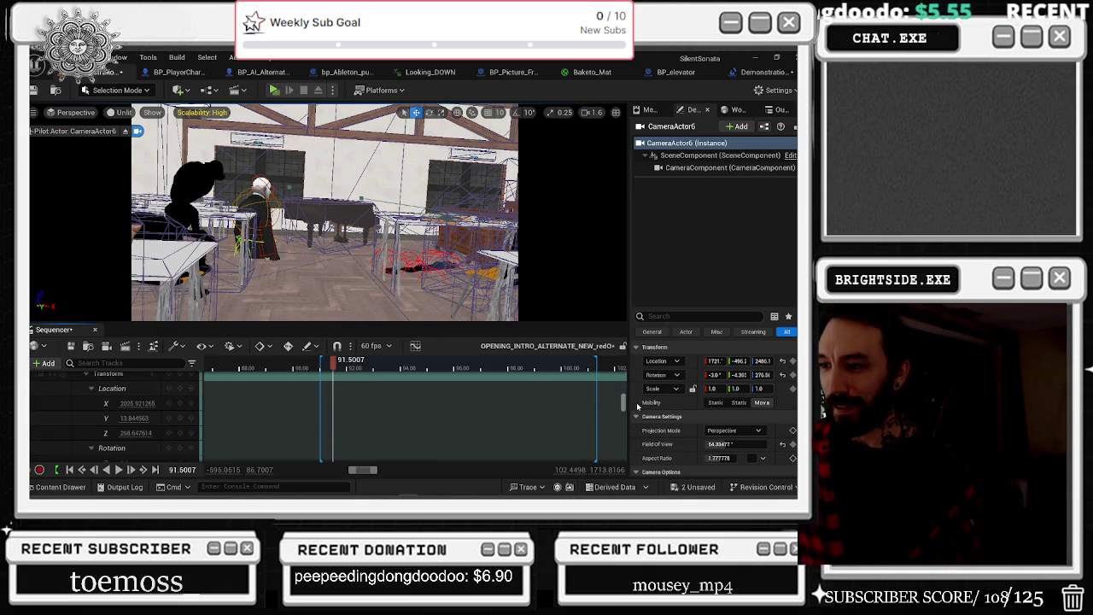
scroll(318, 398, "up", 5)
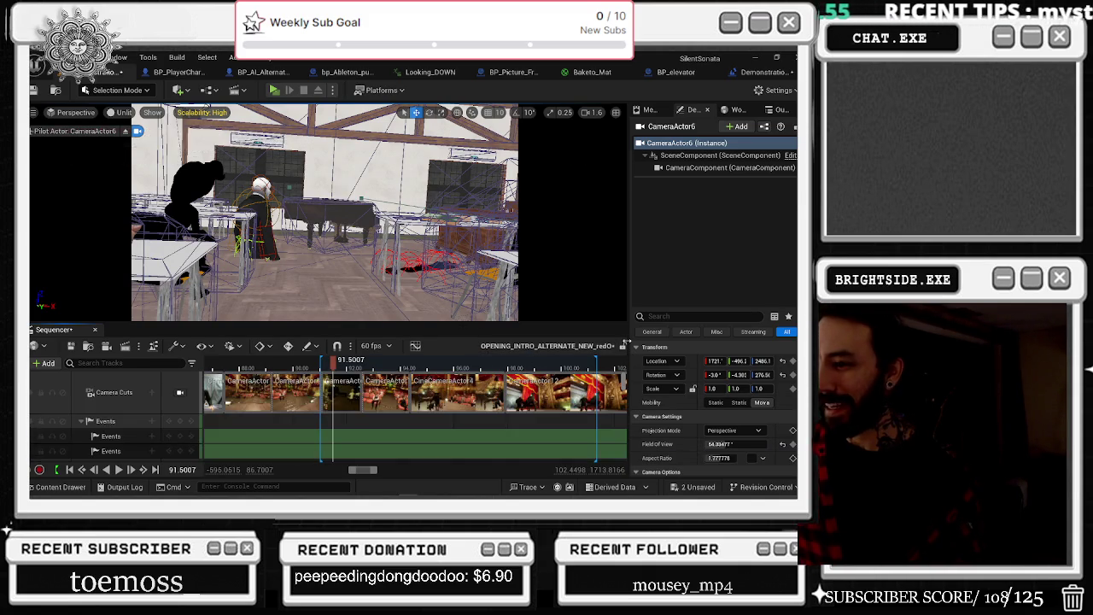
right_click(352, 393)
left_click(402, 353)
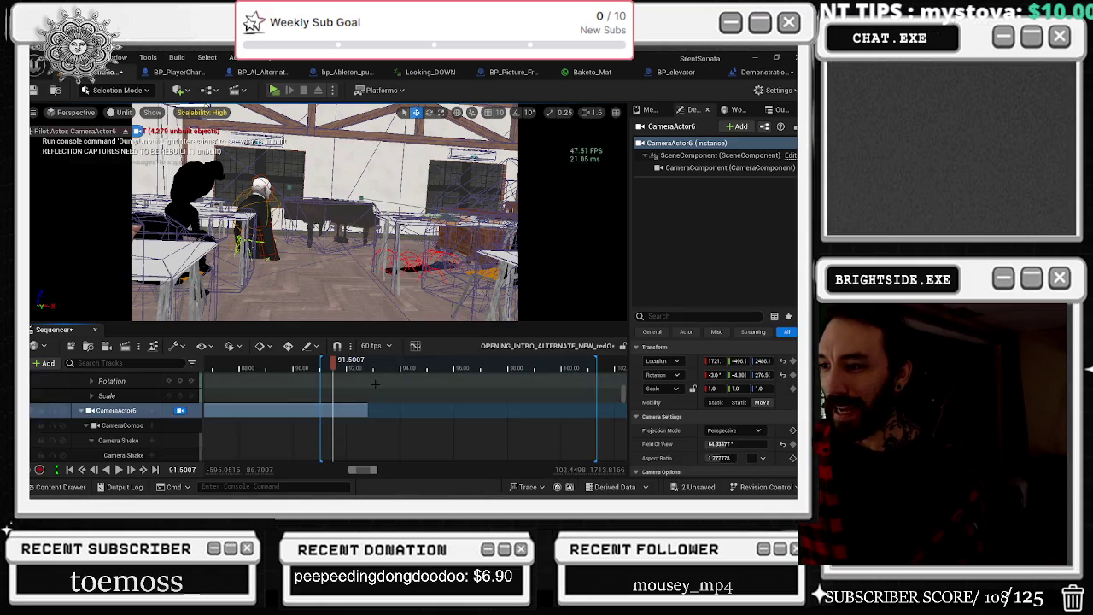
scroll(374, 392, "down", 2)
scroll(374, 393, "down", 3)
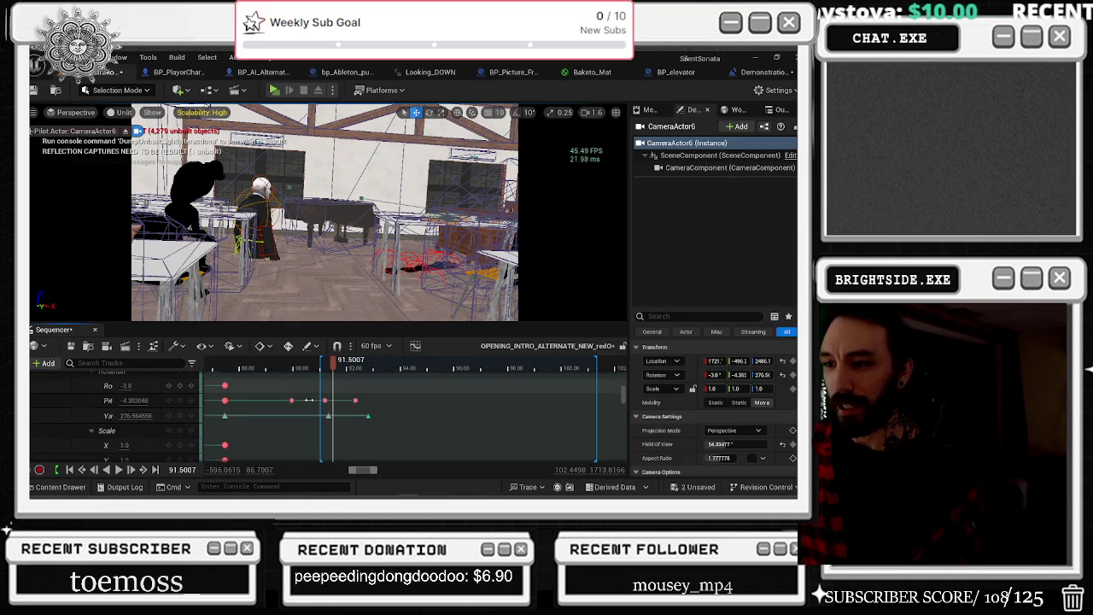
scroll(313, 400, "up", 2)
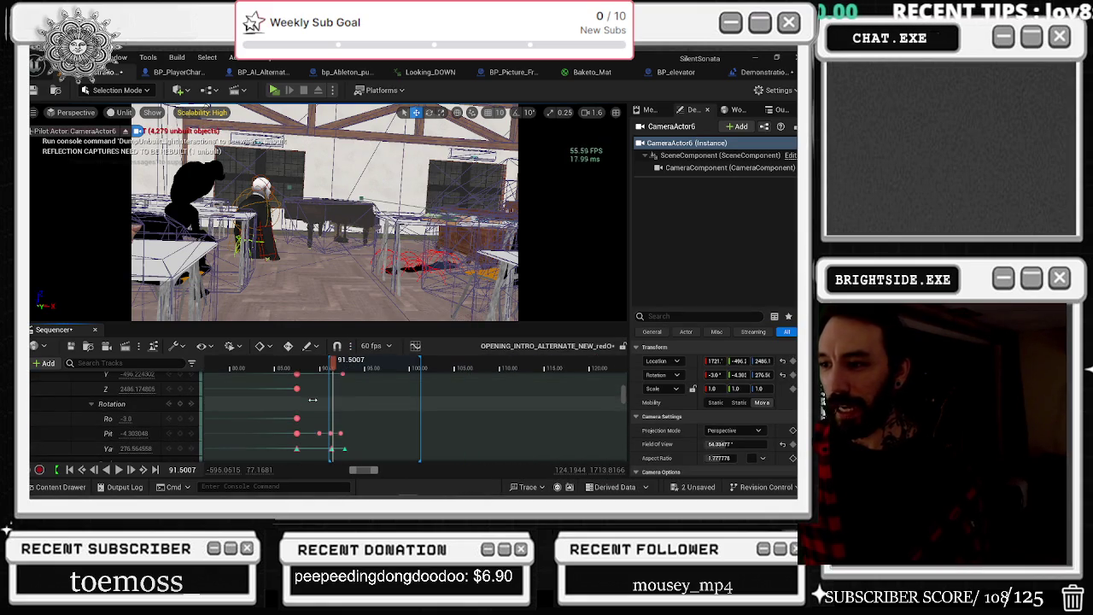
left_click_drag(317, 433, 344, 433)
Step: Preview the retimed turn from about 87.8 s, leaving the playhead at 91.022 s
left_click(300, 365)
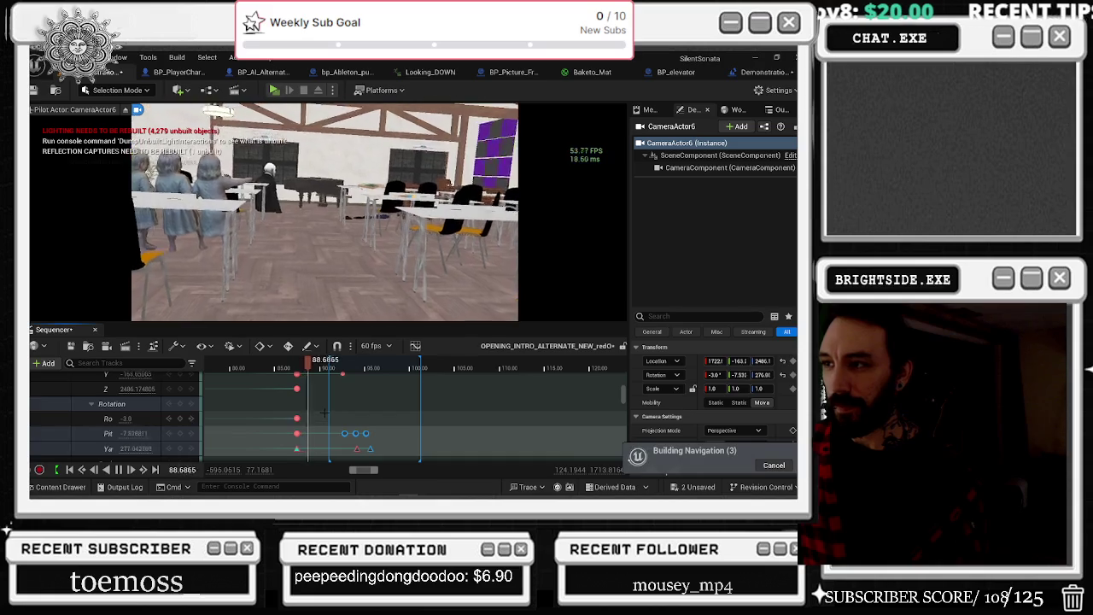
scroll(336, 417, "down", 3)
scroll(342, 417, "down", 5)
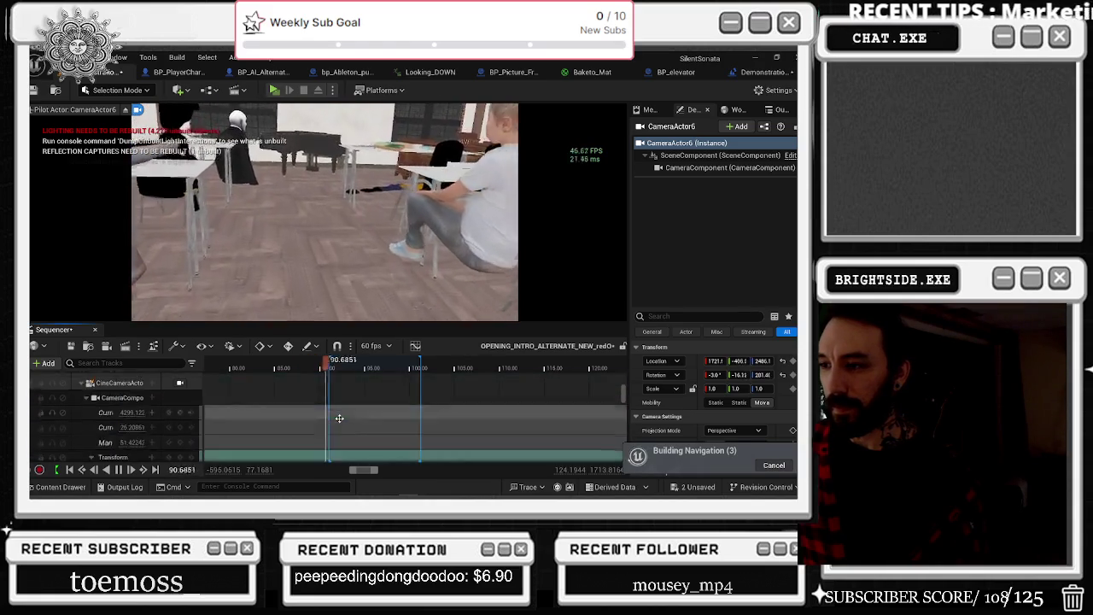
scroll(350, 417, "up", 10)
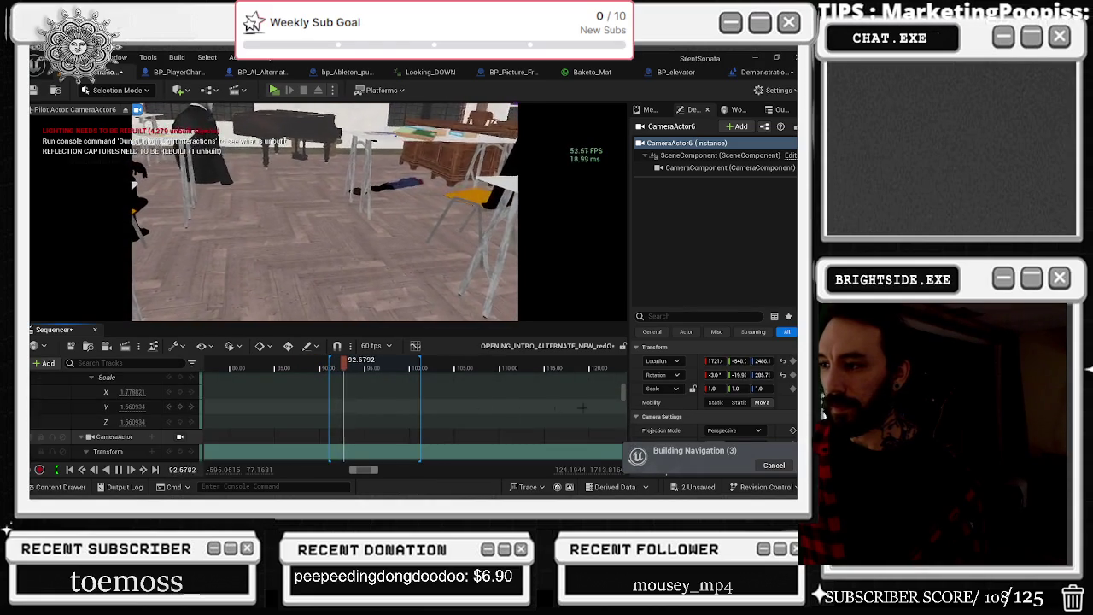
key("space")
left_click(334, 359)
scroll(617, 366, "up", 3)
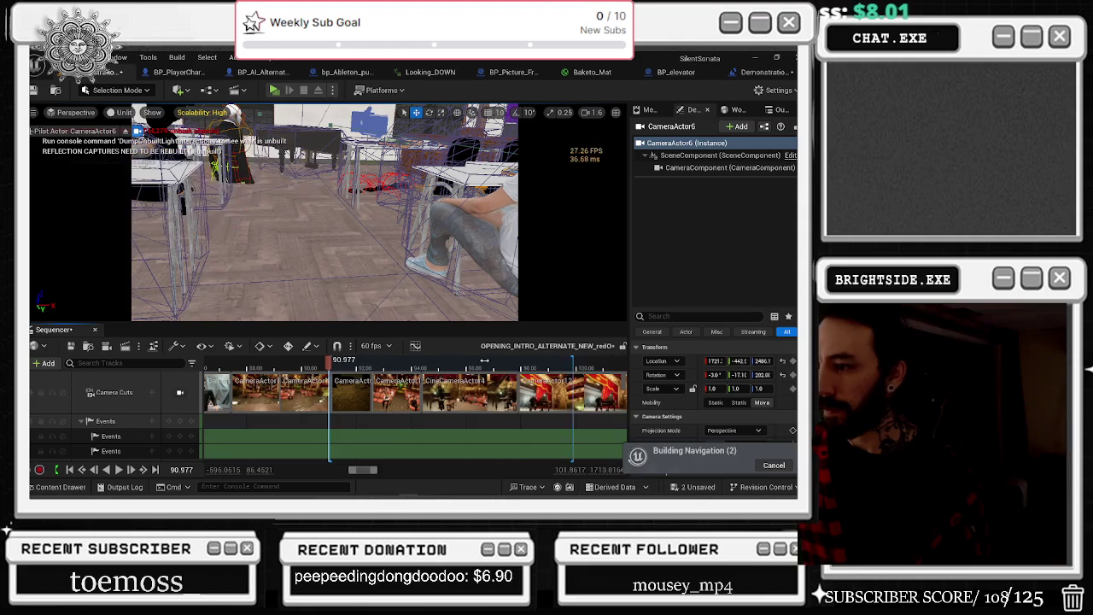
left_click(333, 359)
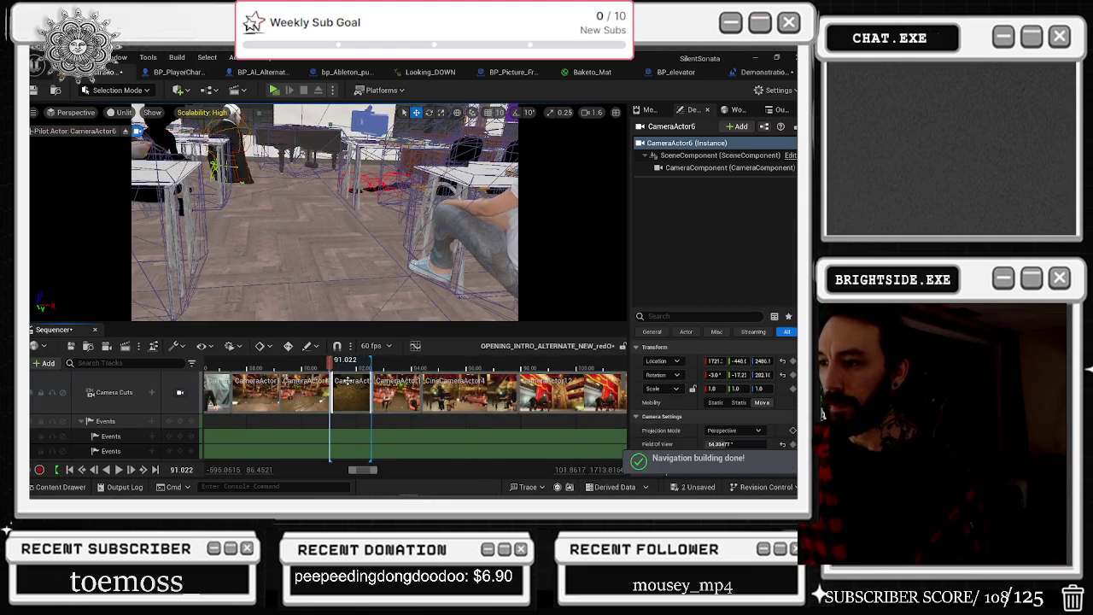
Step: Show CameraActor6's binding track, undoing an accidental track reorder
right_click(349, 393)
left_click(402, 354)
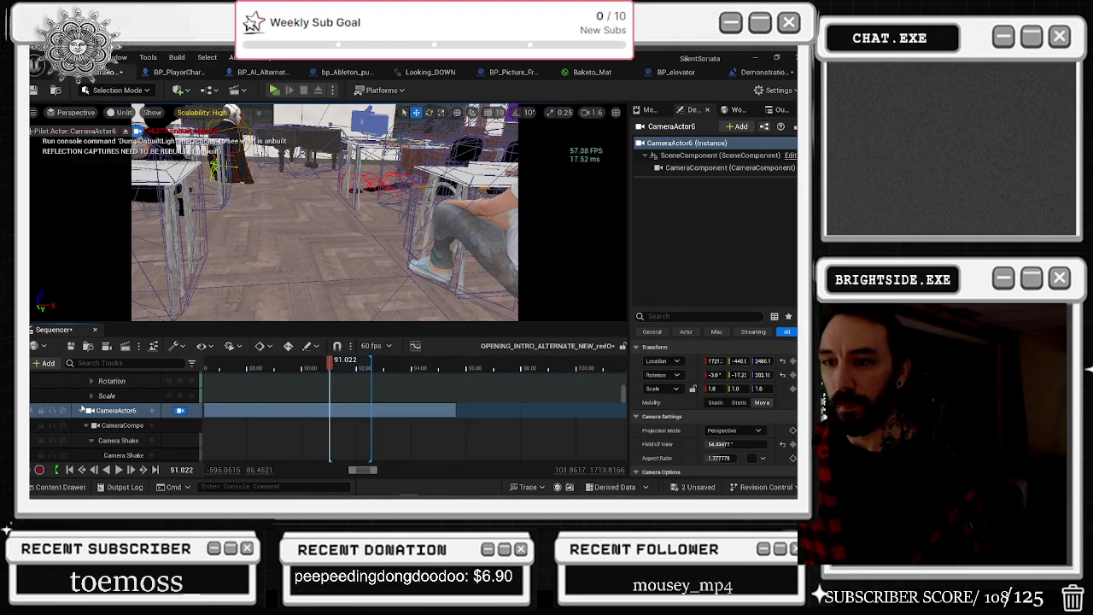
left_click_drag(31, 410, 31, 376)
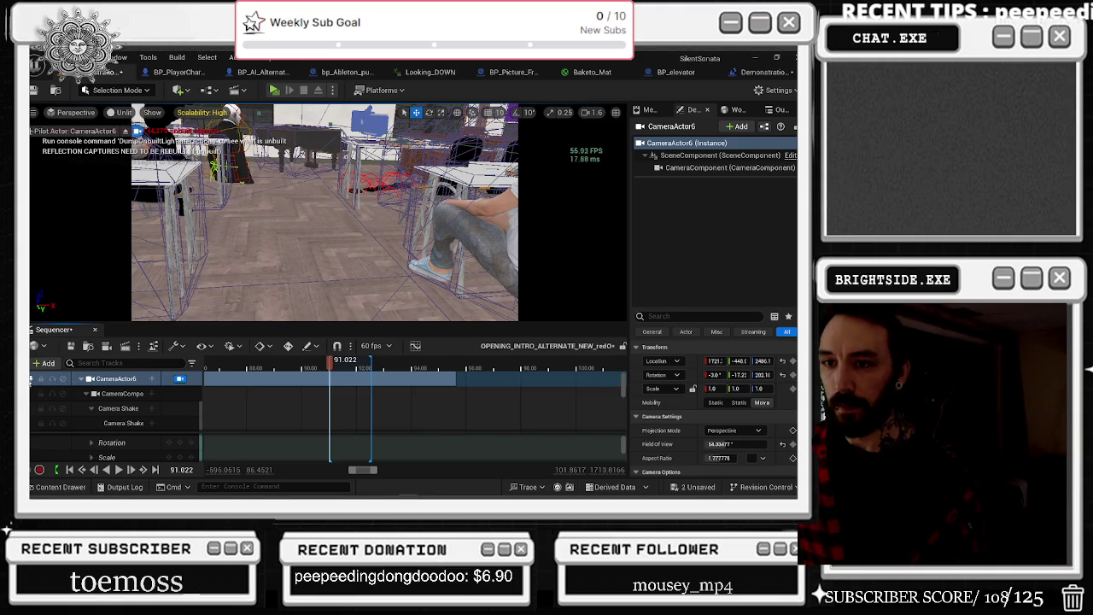
key("ctrl+z")
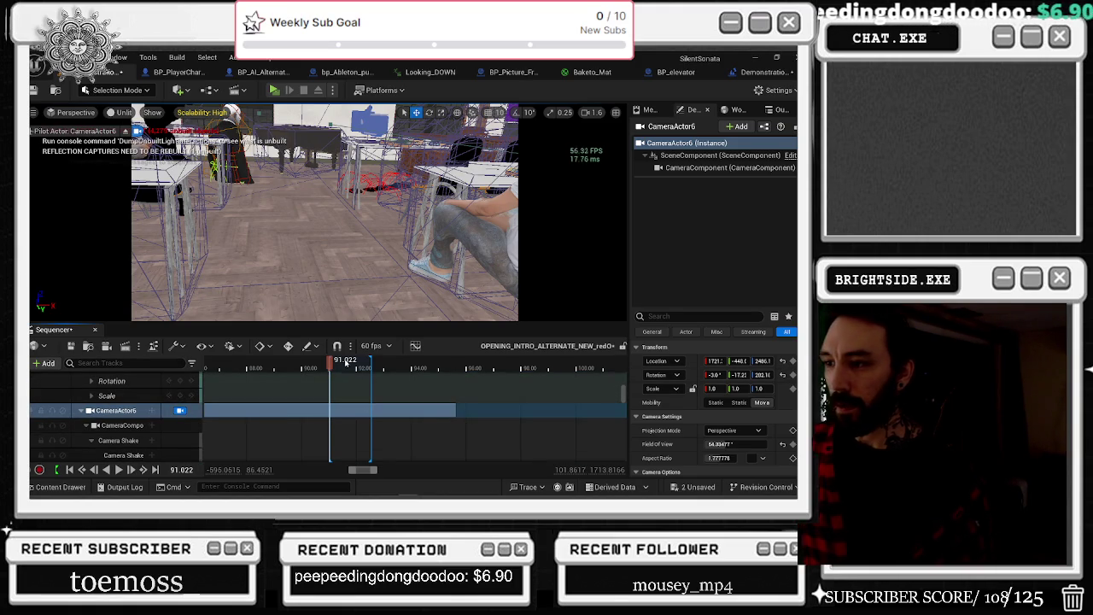
Step: Zoom the timeline and marquee-select the rotation keys from about 87 to 91 seconds
scroll(378, 394, "down", 3)
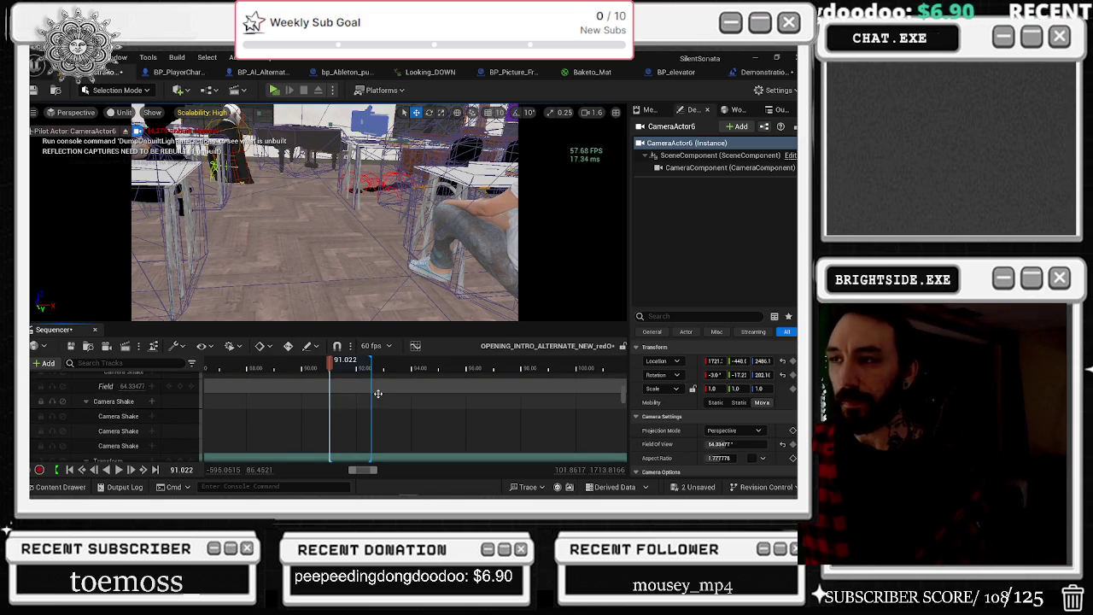
scroll(367, 407, "up", 3)
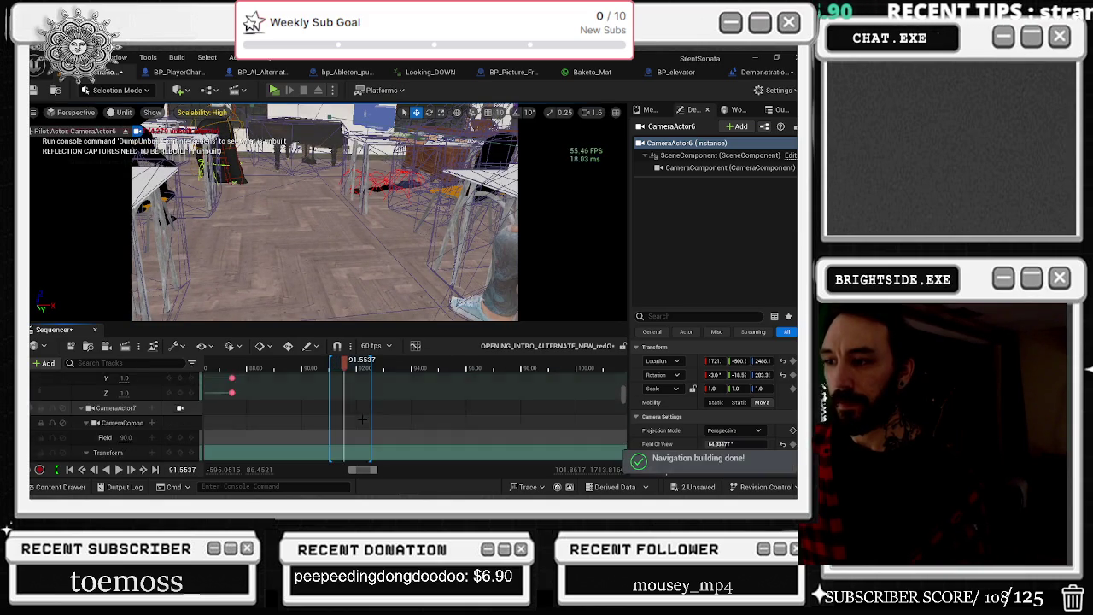
scroll(362, 419, "up", 5)
scroll(373, 411, "down", 3)
scroll(395, 394, "down", 3)
scroll(395, 394, "up", 3)
scroll(342, 402, "up", 3)
scroll(600, 402, "down", 5)
mouse_move(600, 401)
left_mouse_down()
mouse_move(555, 435)
mouse_move(495, 457)
mouse_move(449, 455)
left_mouse_up()
scroll(449, 455, "up", 4)
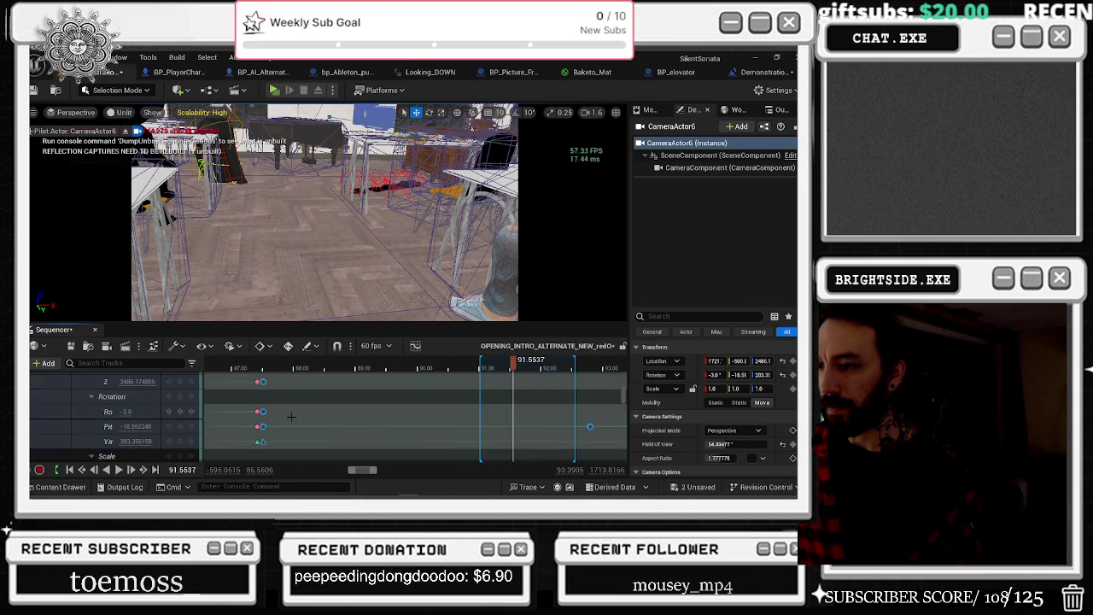
Step: Shift the selected rotation keys about 1.5 s later and return the playhead to 87.1 s
left_click_drag(264, 411, 384, 412)
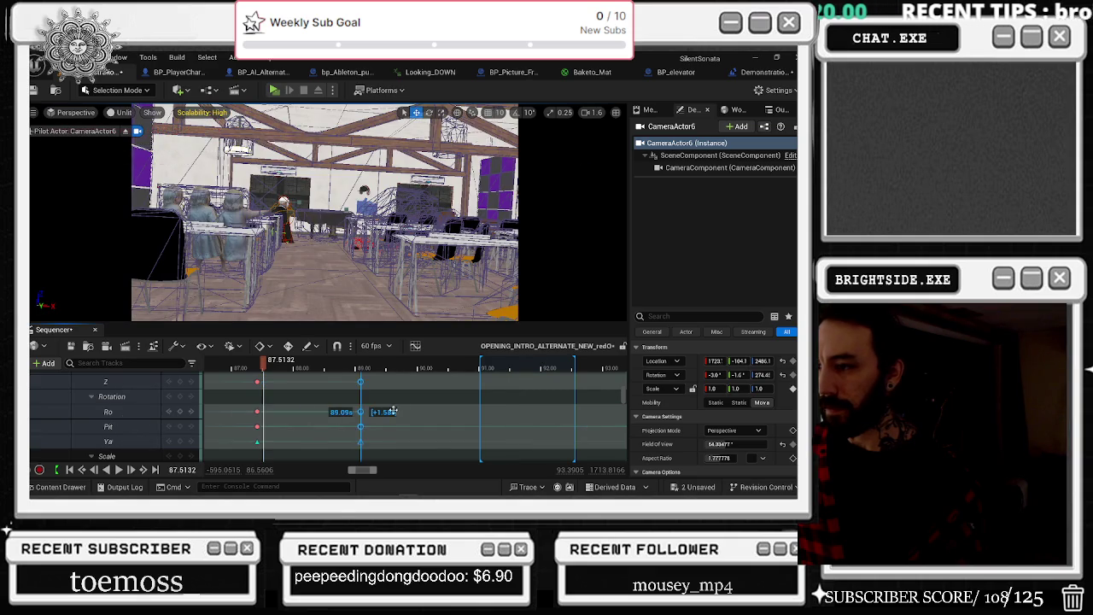
left_click_drag(483, 409, 491, 412)
left_click(237, 368)
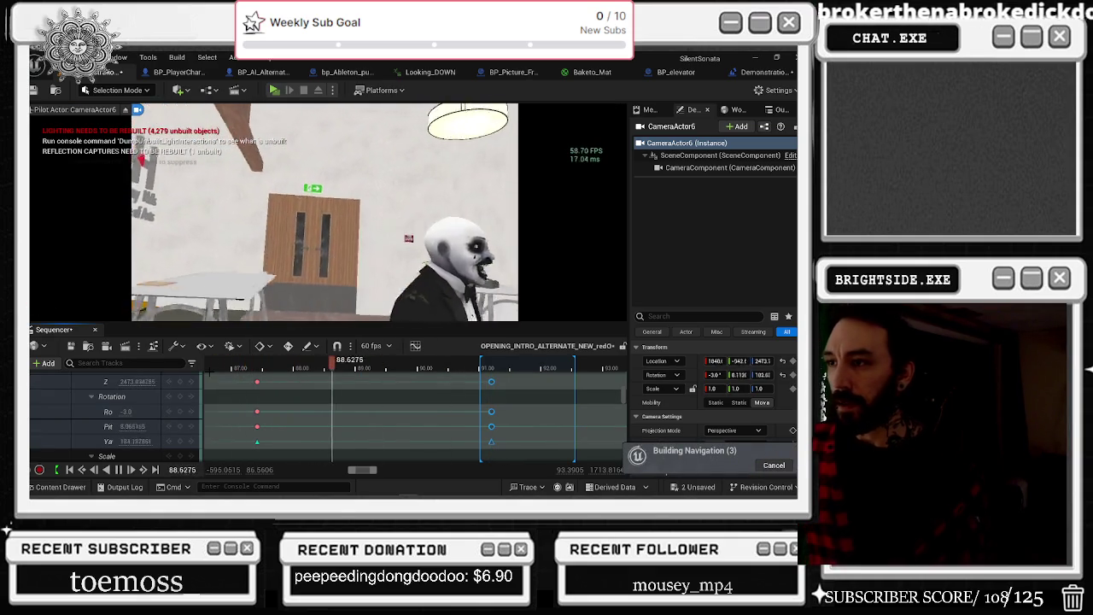
Step: Replay the camera move past the seated children in game view, then select Kneeling_Idle
scroll(412, 380, "down", 3)
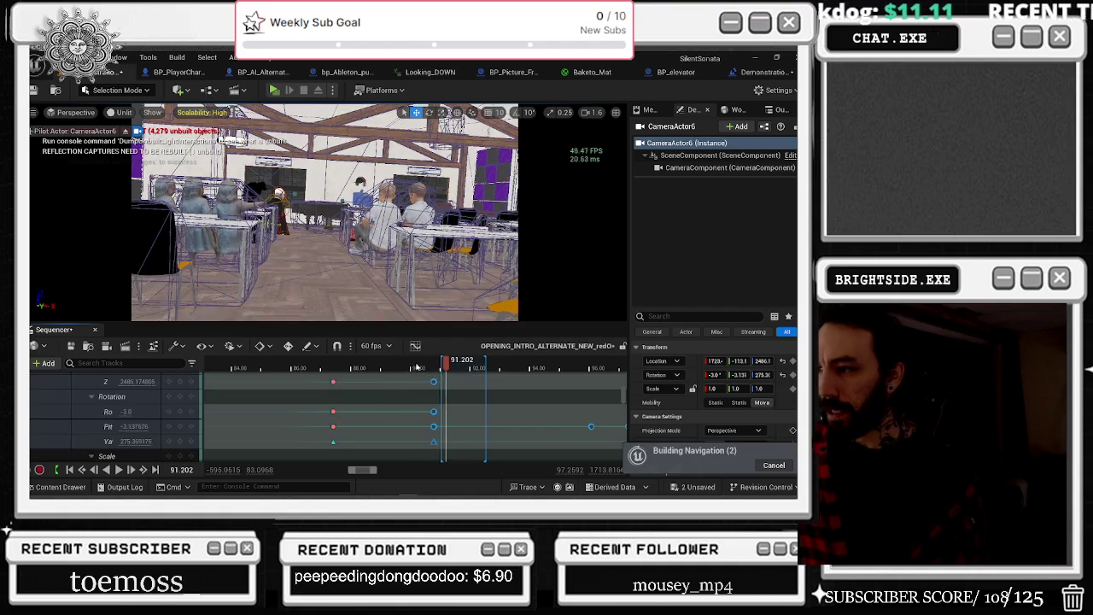
left_click_drag(416, 367, 386, 373)
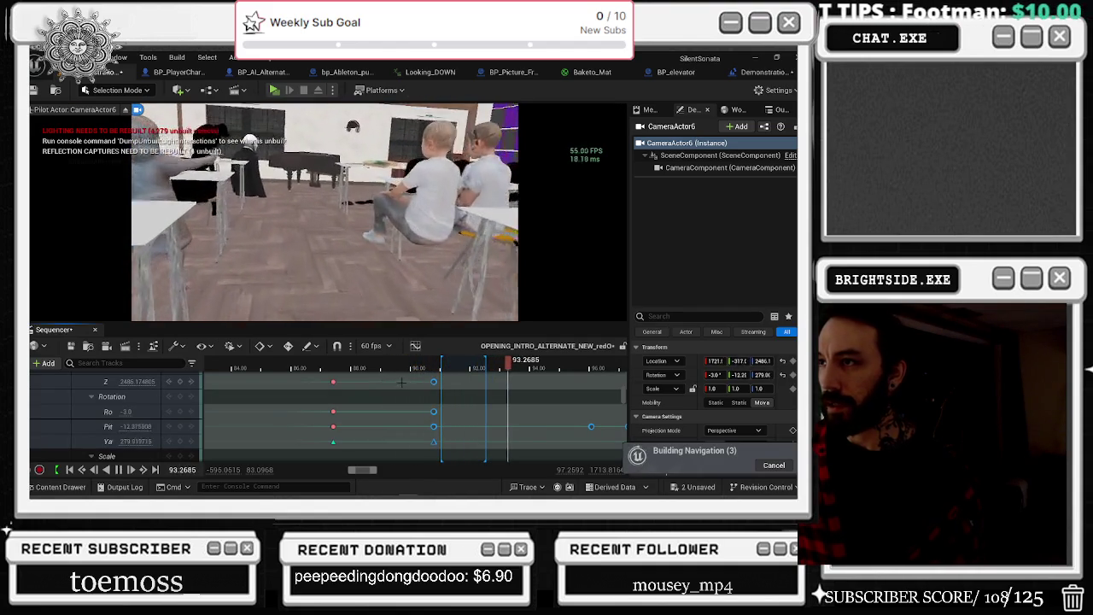
key("g")
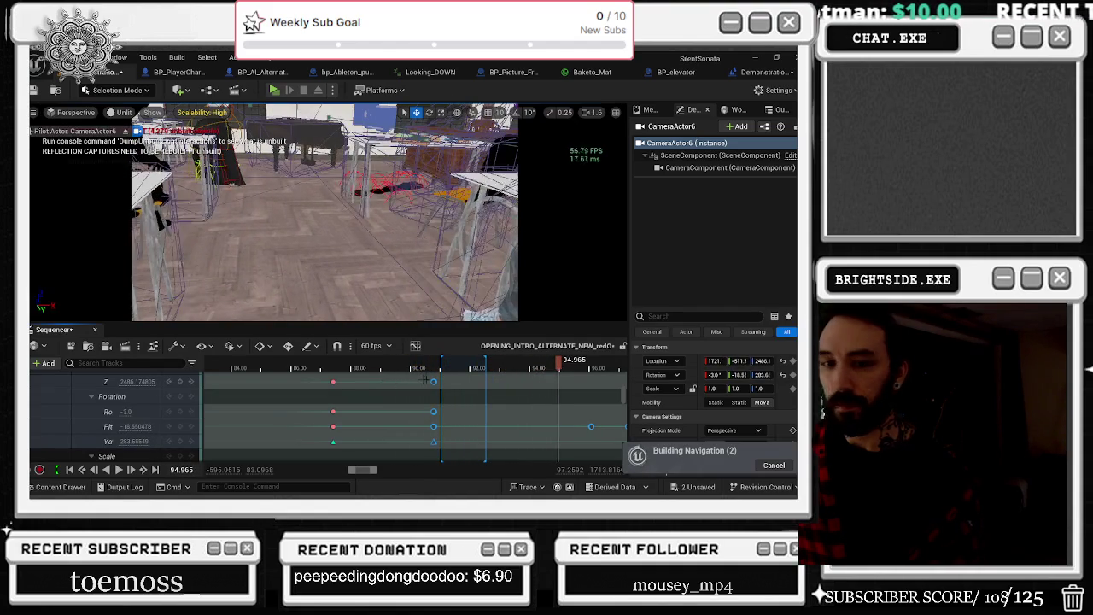
key("space")
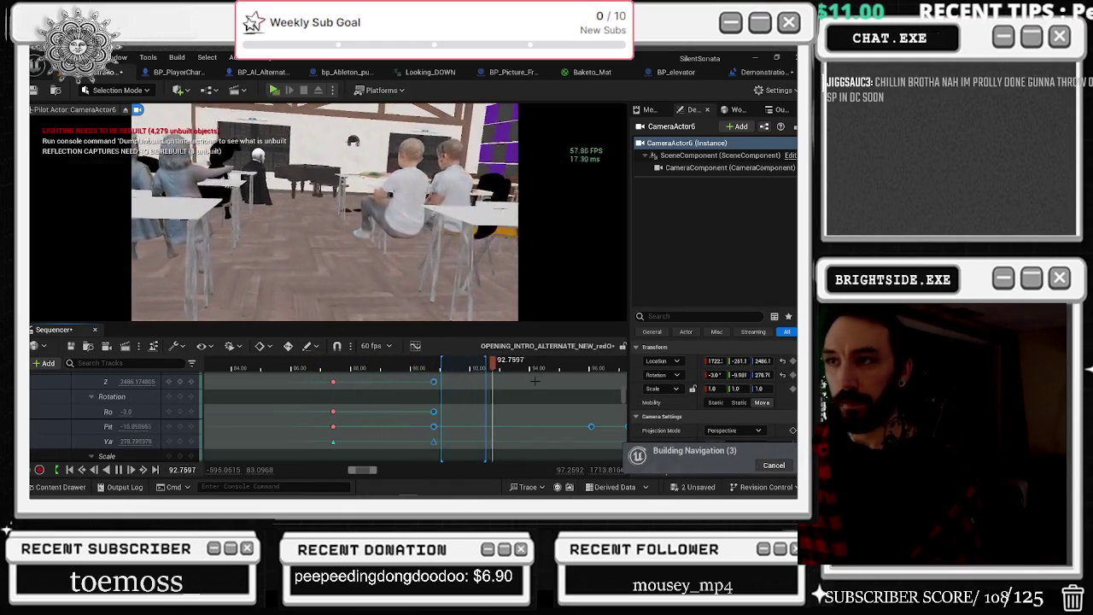
key("g")
left_click(249, 158)
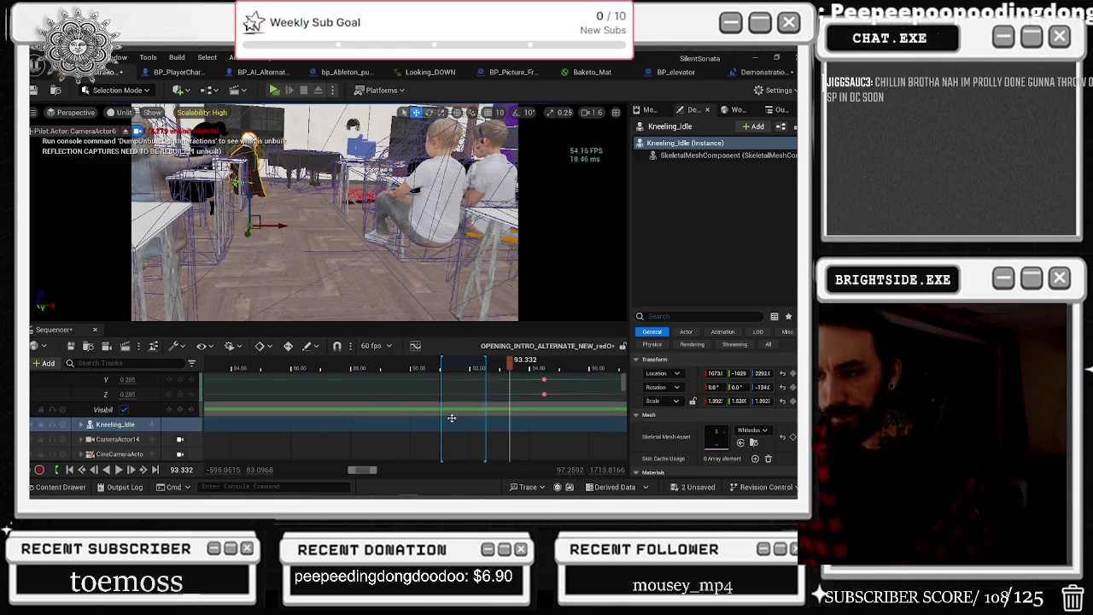
Step: Move the playhead and key Kneeling_Idle's Visibility track as hidden at 38.44
scroll(472, 424, "down", 5)
scroll(472, 423, "down", 2)
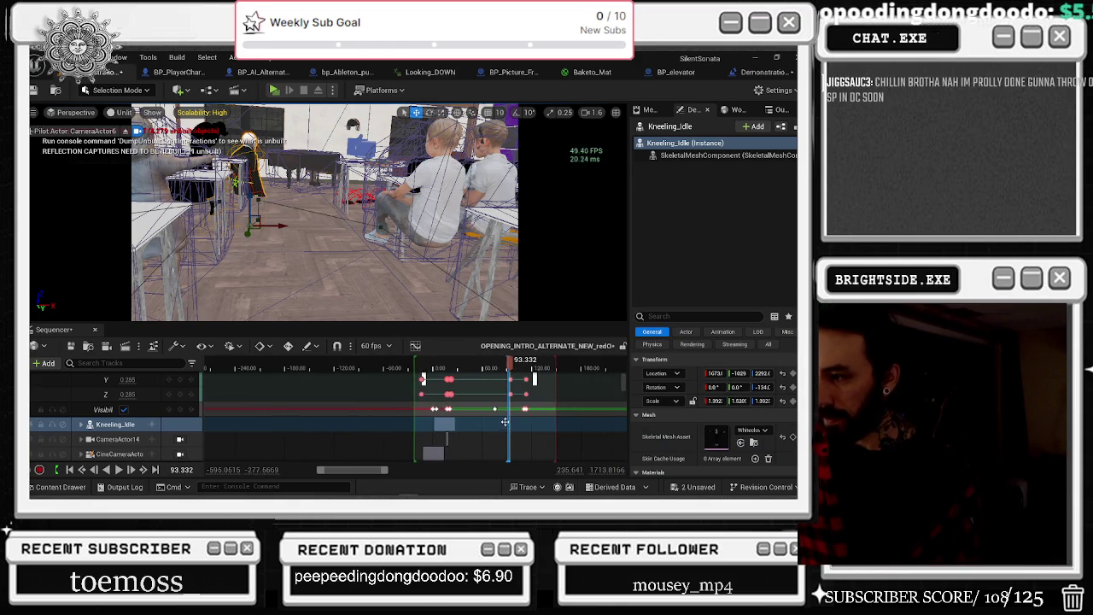
left_click(494, 369)
mouse_move(494, 369)
left_mouse_down()
mouse_move(454, 376)
mouse_move(465, 376)
left_mouse_up()
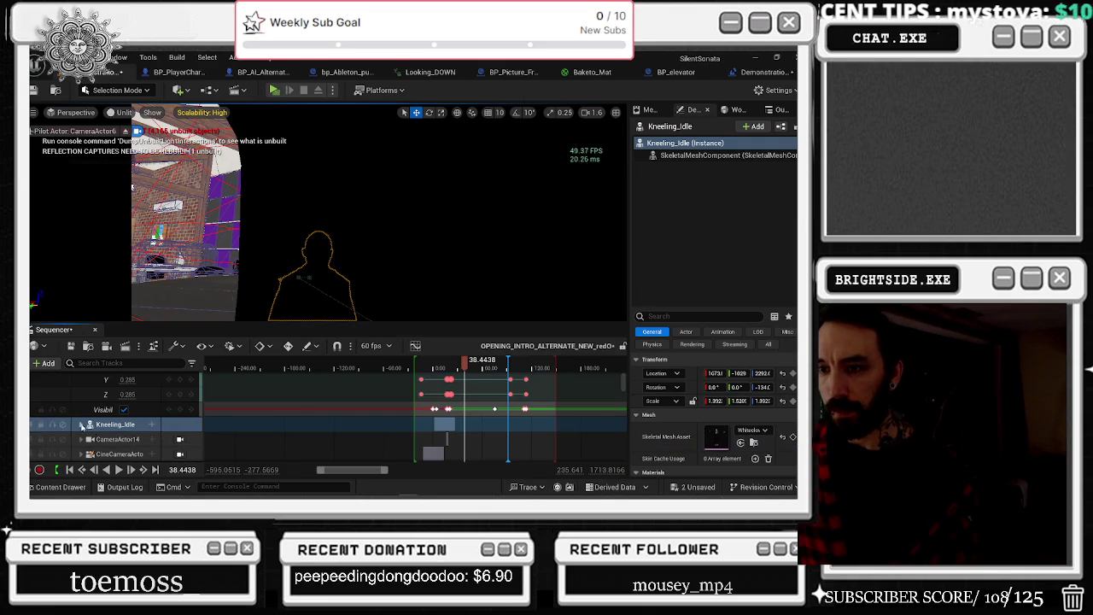
scroll(103, 427, "down", 4)
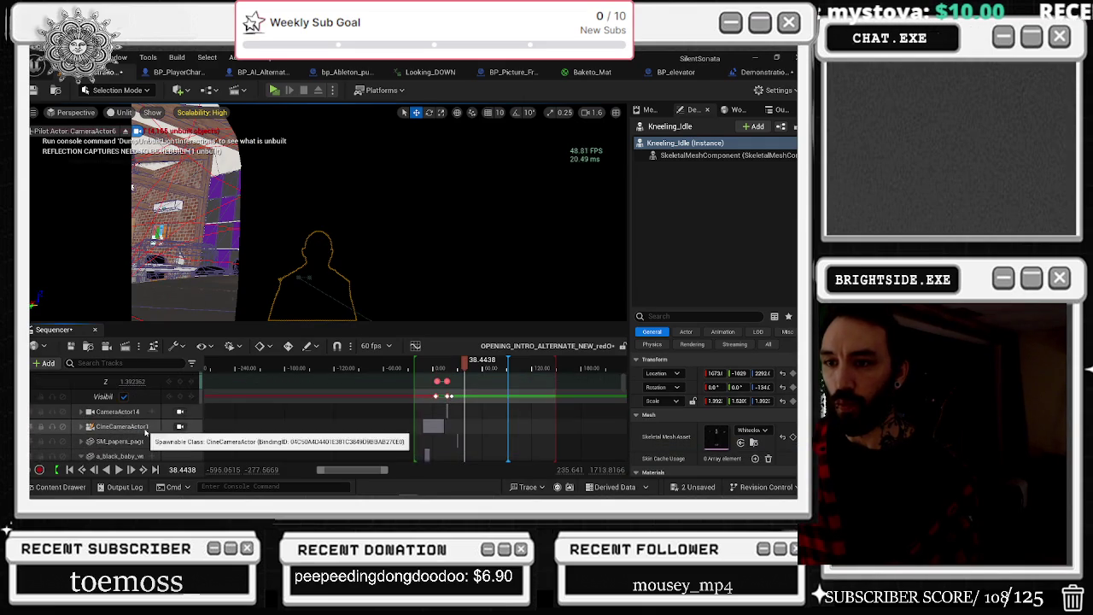
scroll(143, 406, "up", 3, "ctrl")
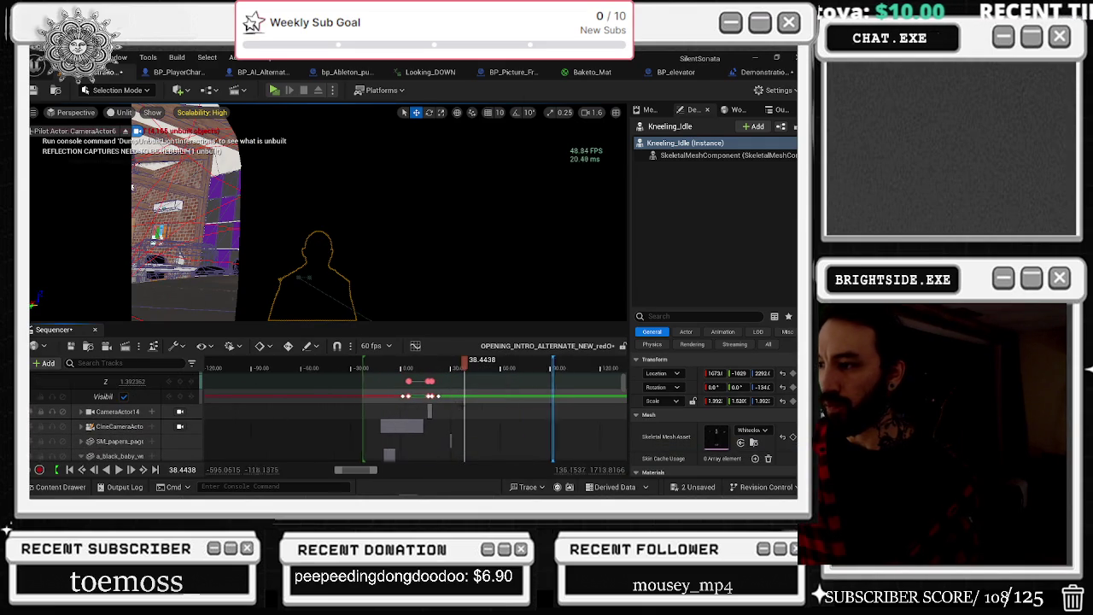
left_click(143, 401)
left_click(124, 397)
Step: Scrub forward through the classroom interior in game view, ending at time 88.67
left_click_drag(459, 365, 571, 367)
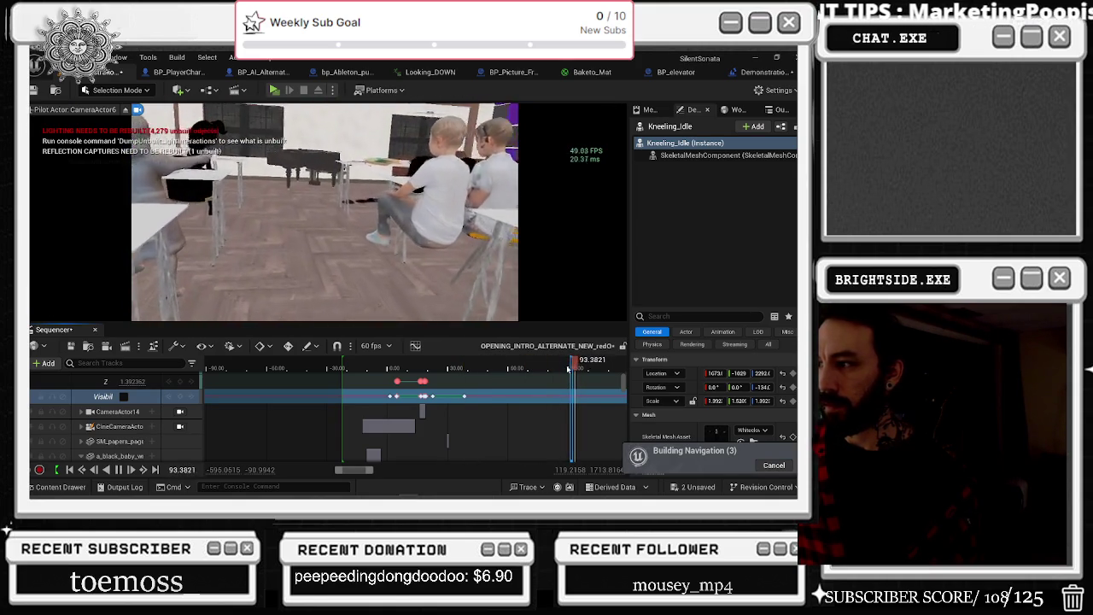
key("g")
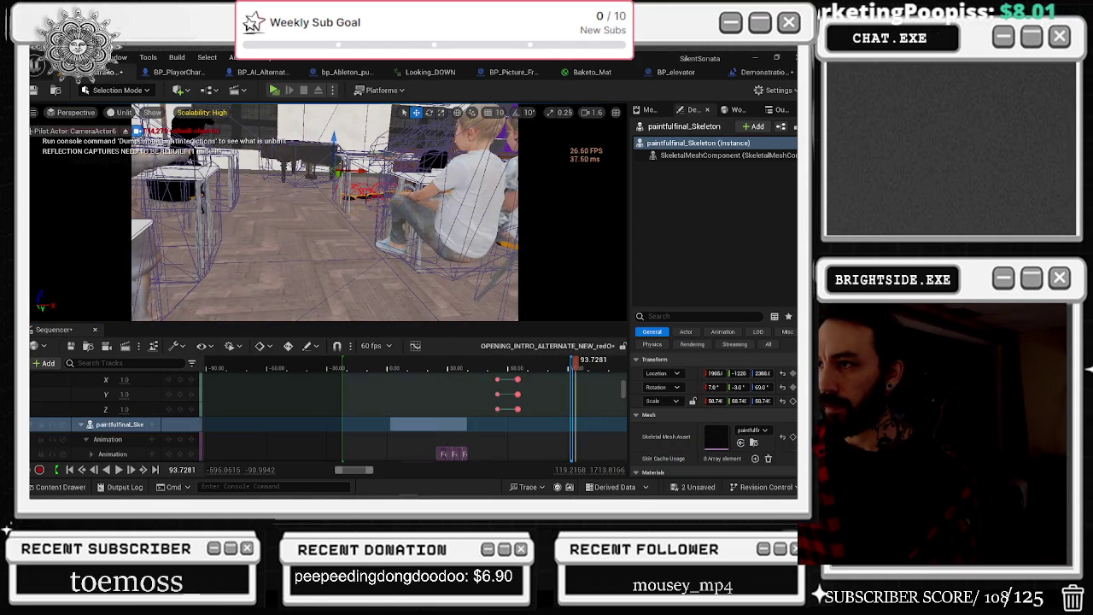
scroll(545, 430, "down", 2)
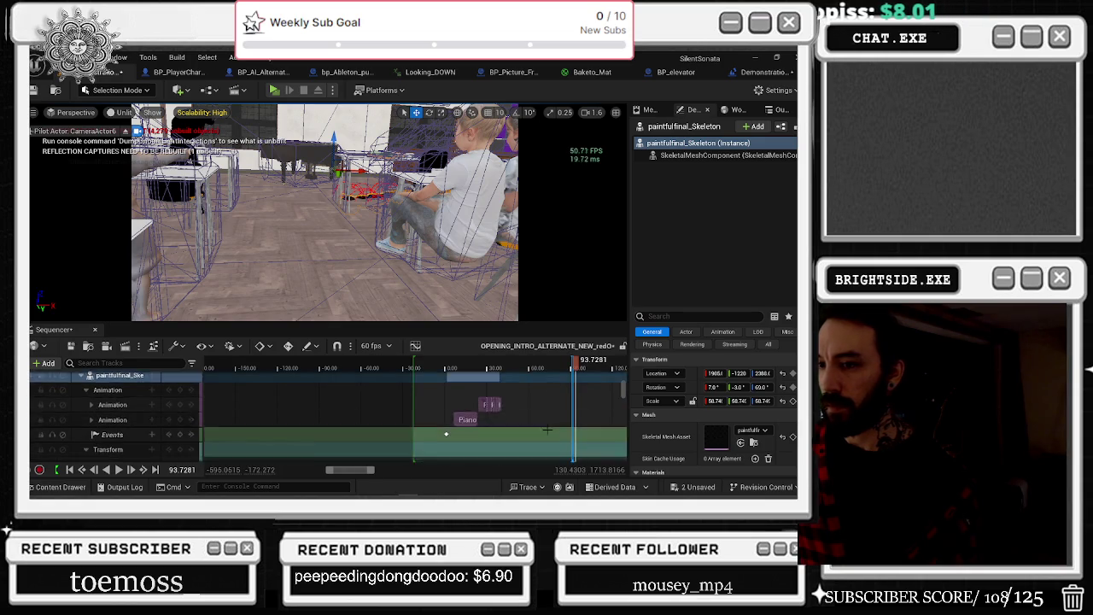
scroll(250, 414, "down", 3)
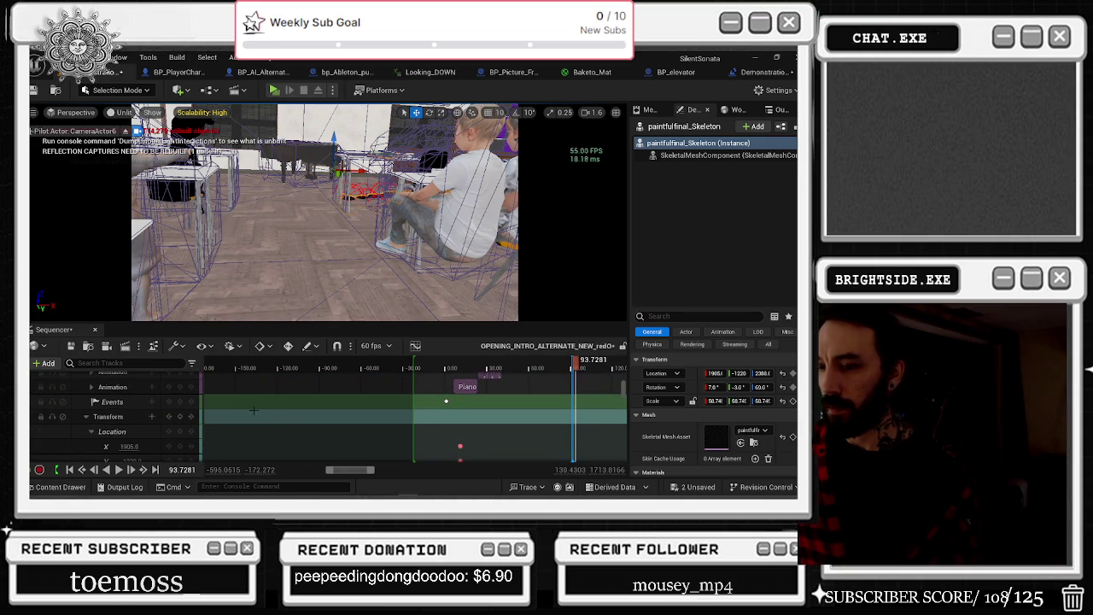
scroll(564, 410, "up", 3)
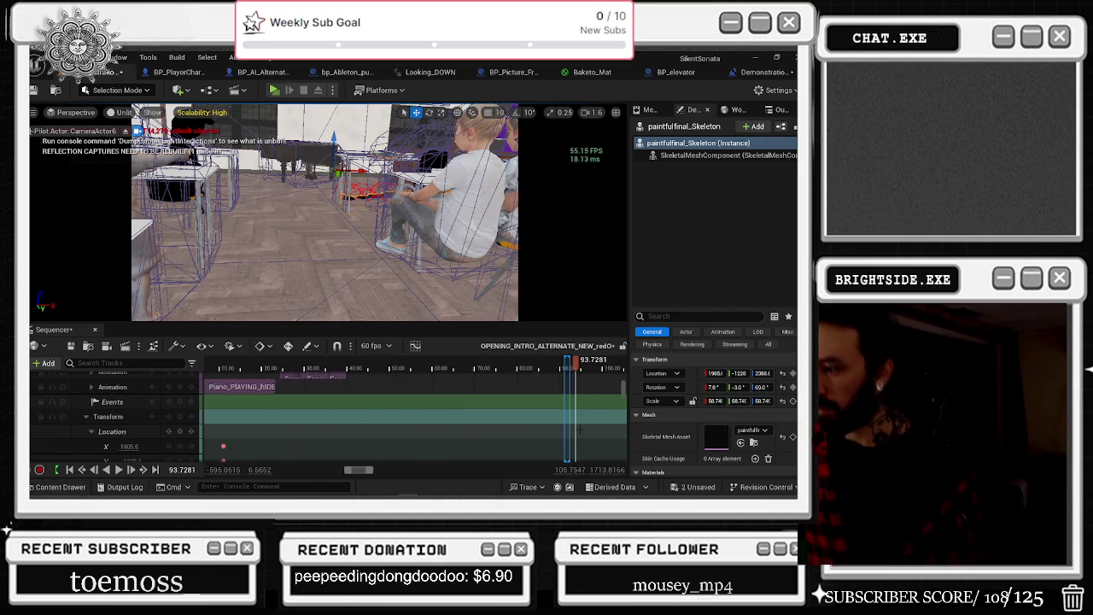
left_click(560, 365)
left_click_drag(561, 366, 534, 366)
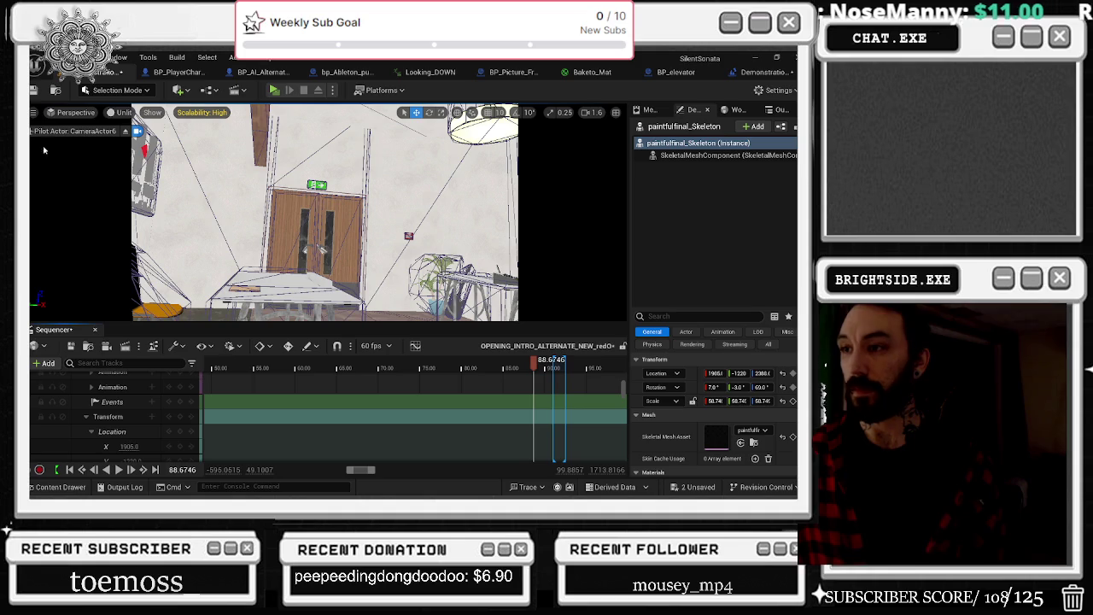
Step: Scrub the playhead to about 85.4 to preview the shots, then back to an earlier one
mouse_move(535, 363)
left_mouse_down()
mouse_move(553, 363)
mouse_move(507, 368)
left_mouse_up()
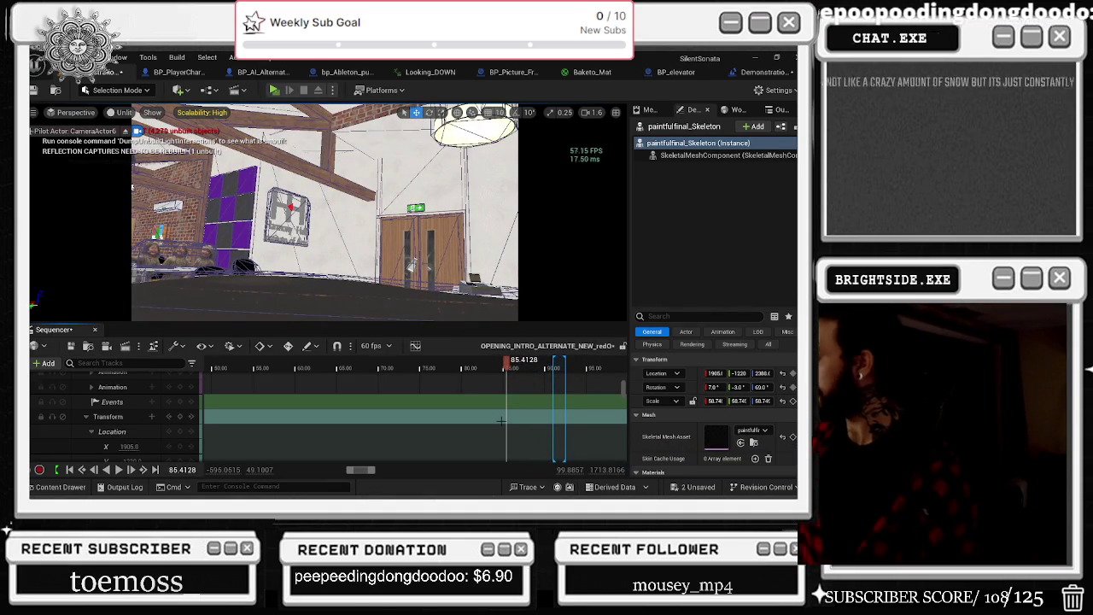
left_click(507, 365)
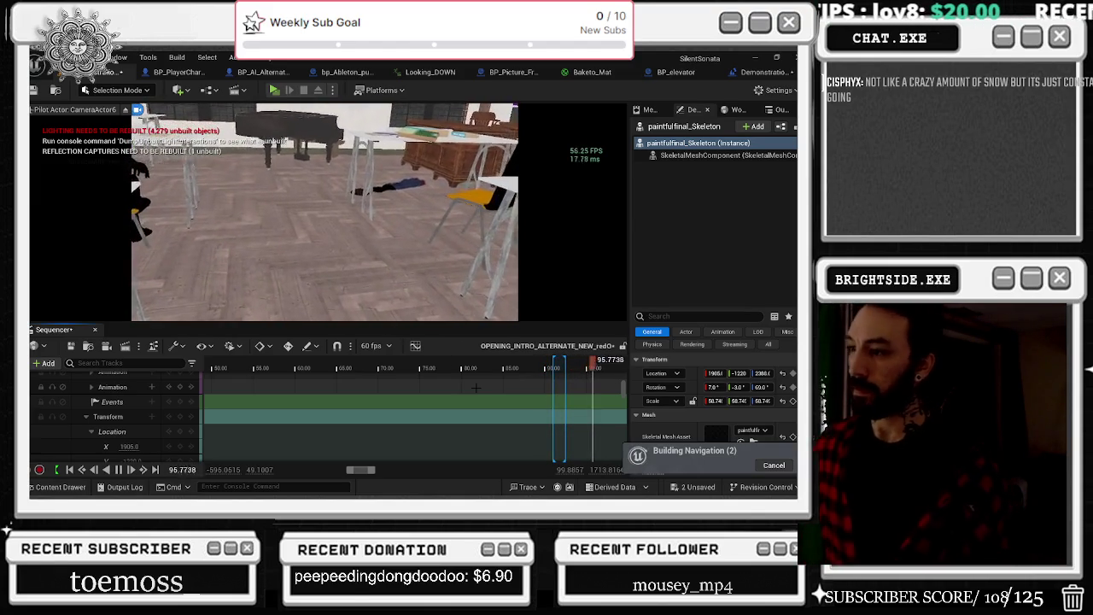
left_click_drag(450, 360, 286, 358)
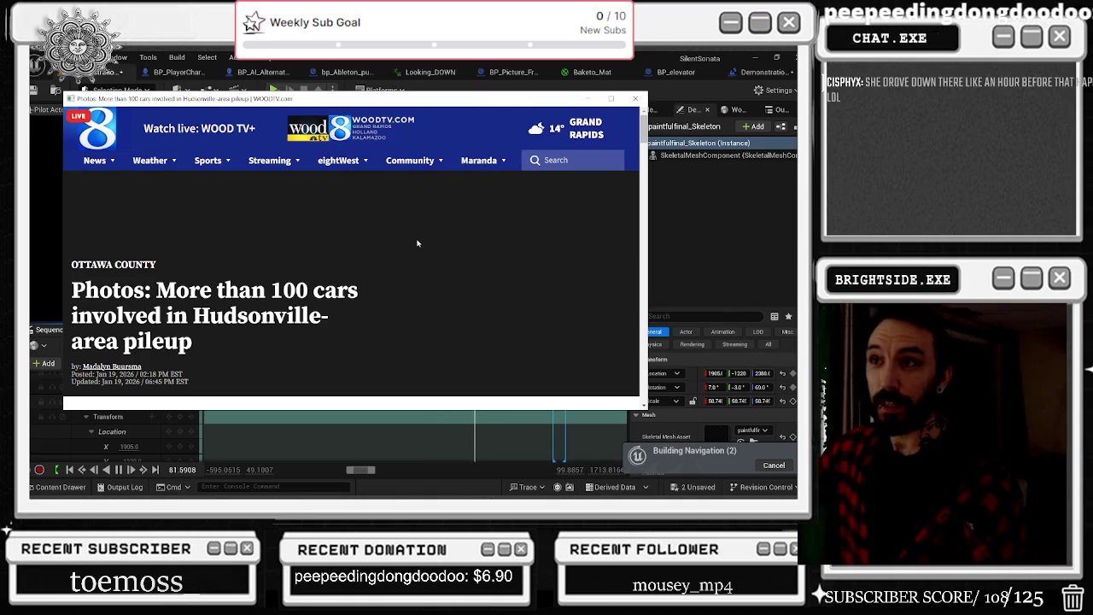
Step: Scroll through the Hudsonville pileup article in the popup window
scroll(418, 244, "down", 3)
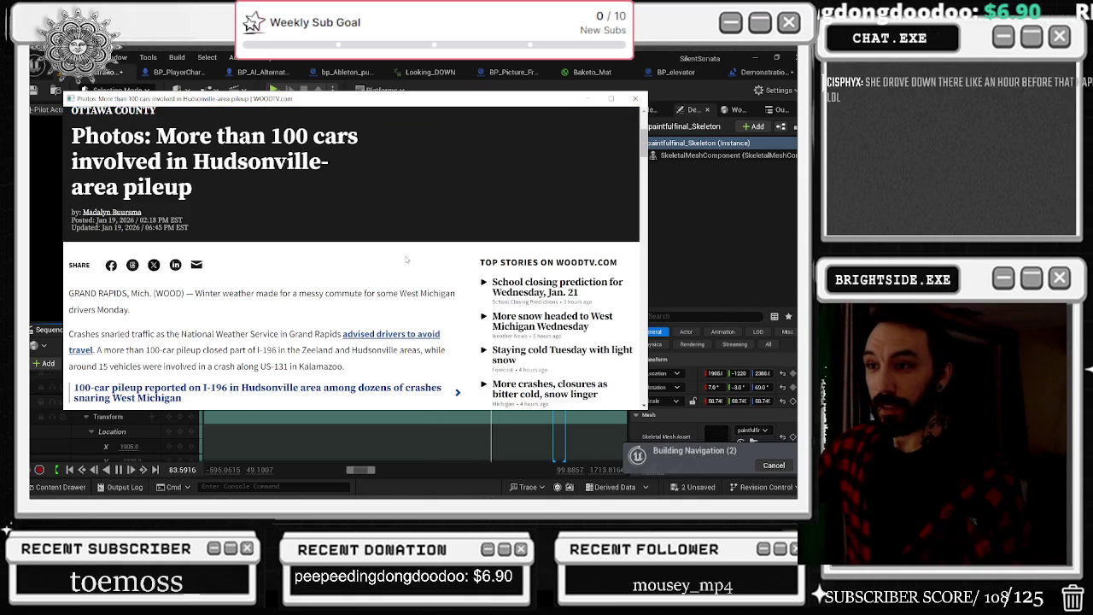
scroll(407, 259, "down", 3)
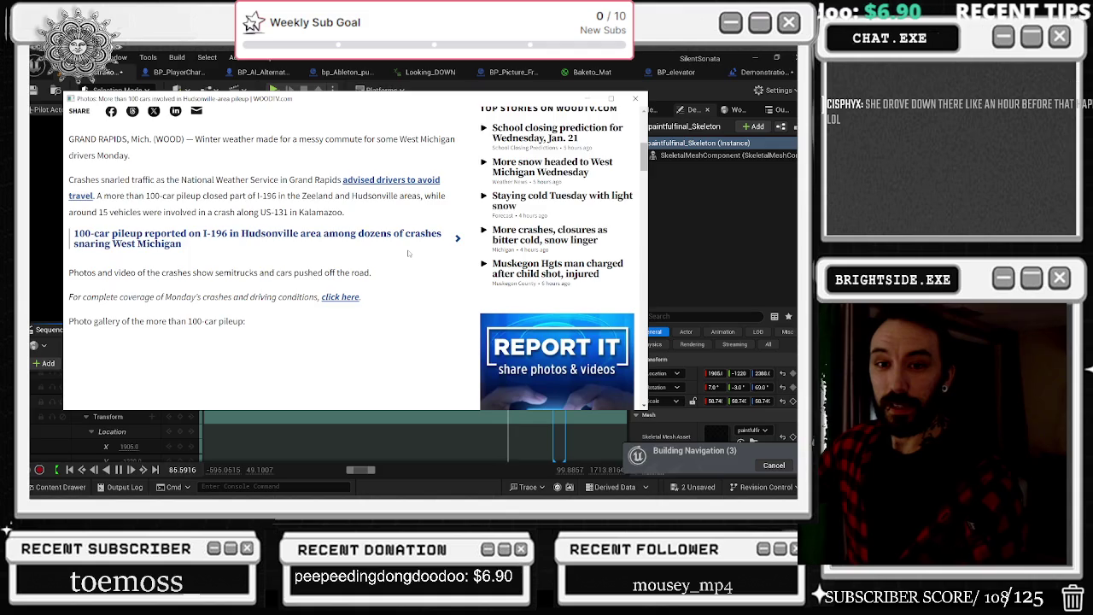
scroll(406, 254, "down", 1)
scroll(402, 252, "down", 5)
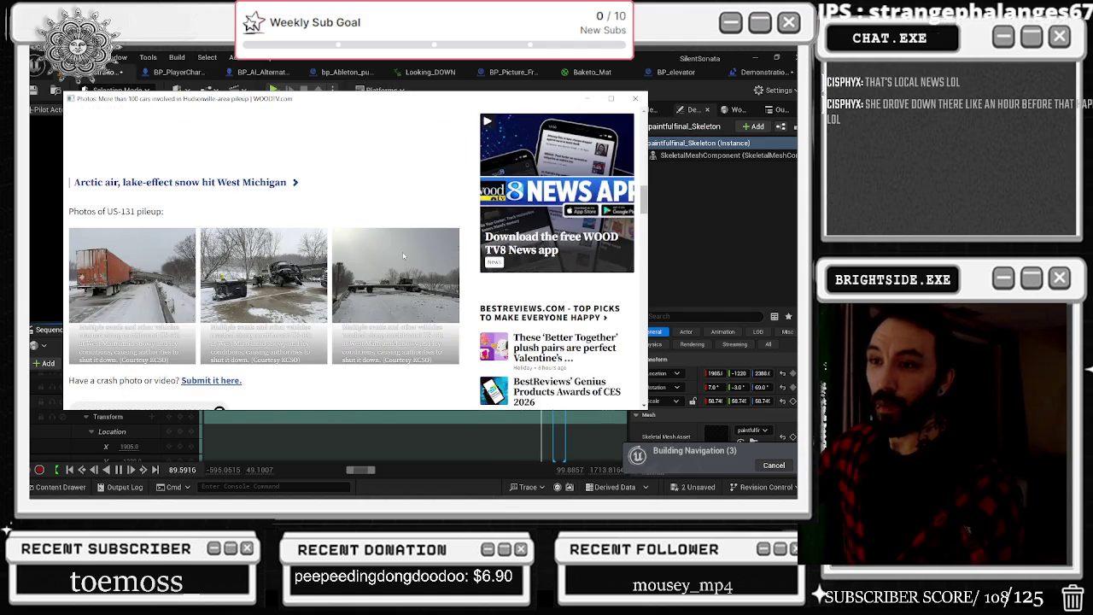
scroll(403, 256, "down", 10)
scroll(406, 255, "up", 15)
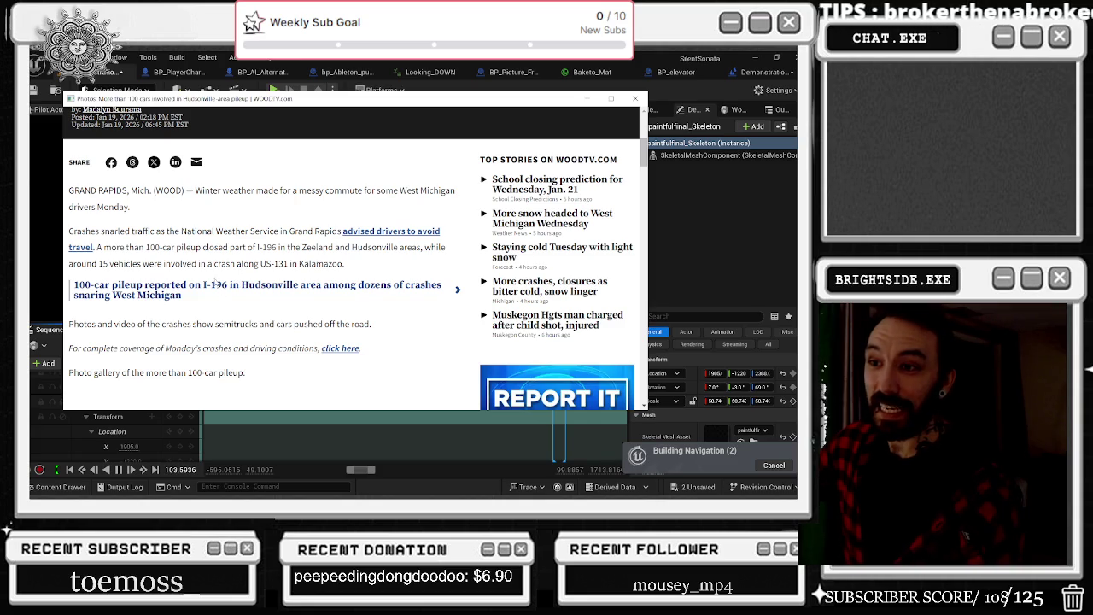
scroll(216, 282, "down", 2)
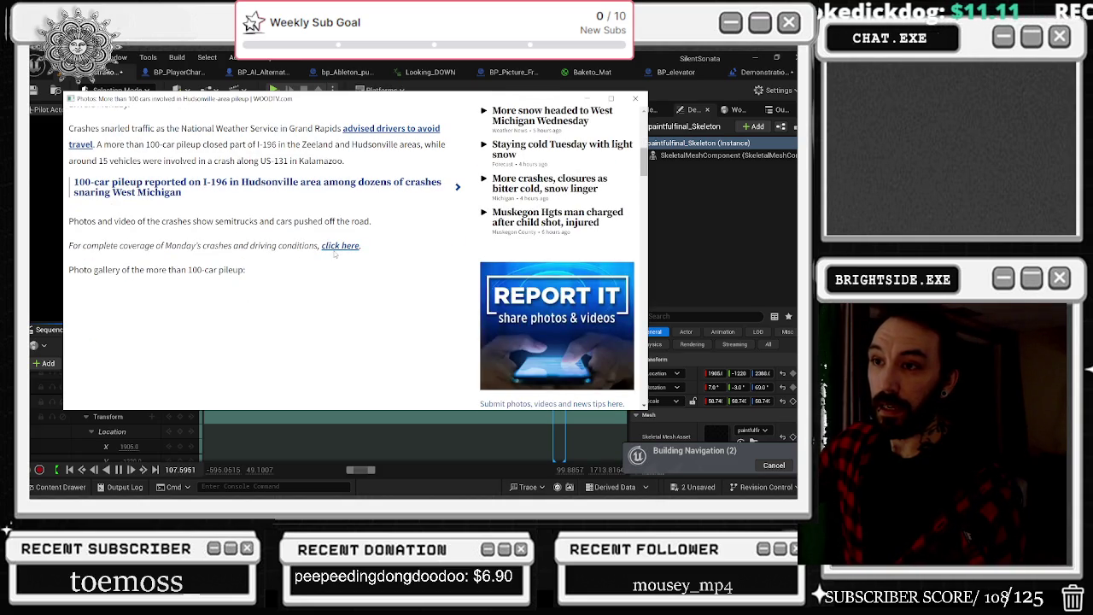
scroll(256, 280, "down", 3)
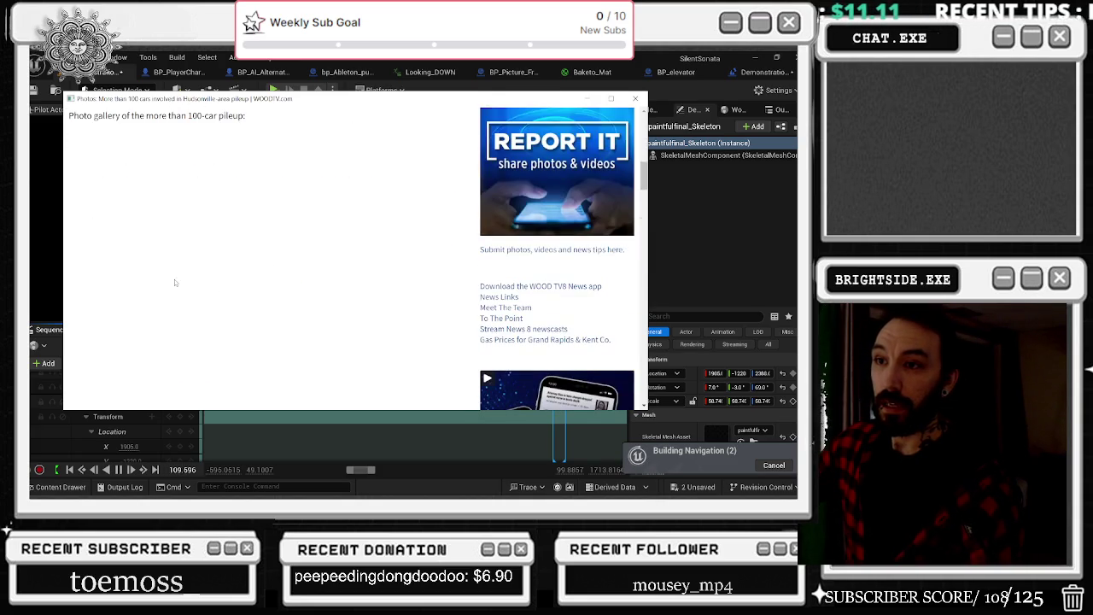
scroll(211, 236, "down", 5)
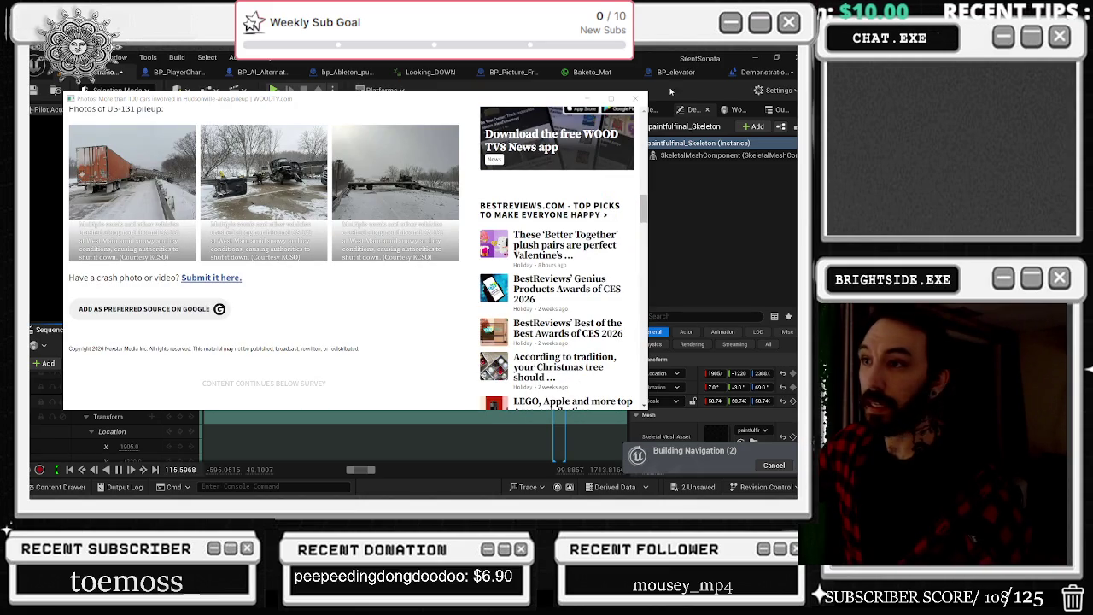
Step: Close the article popup and begin entering the article's address in a new Edge tab
left_click(635, 98)
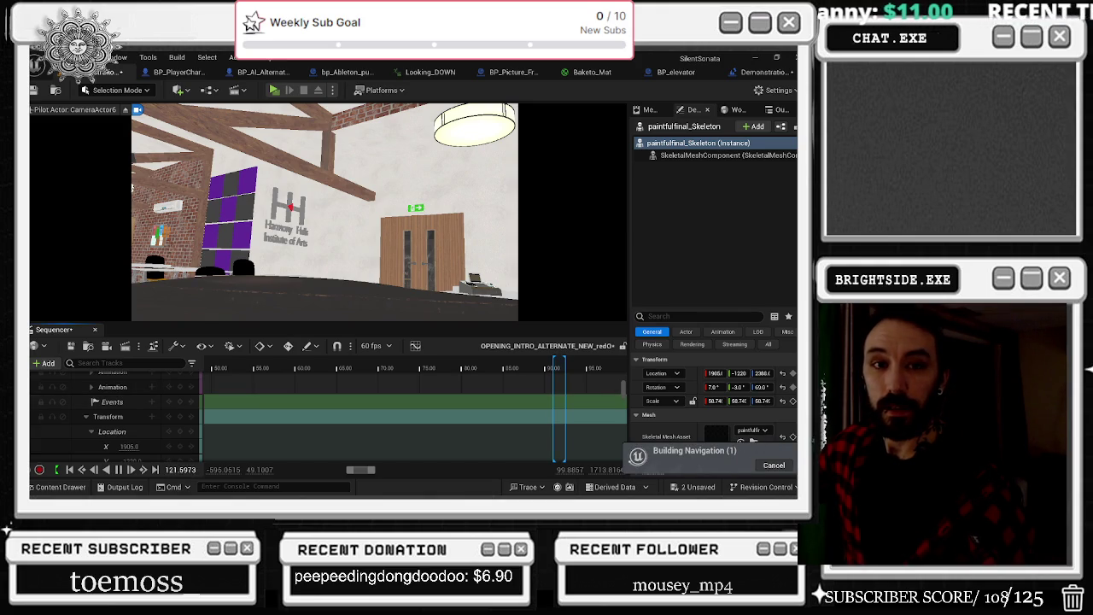
key("alt+Tab")
left_click(288, 130)
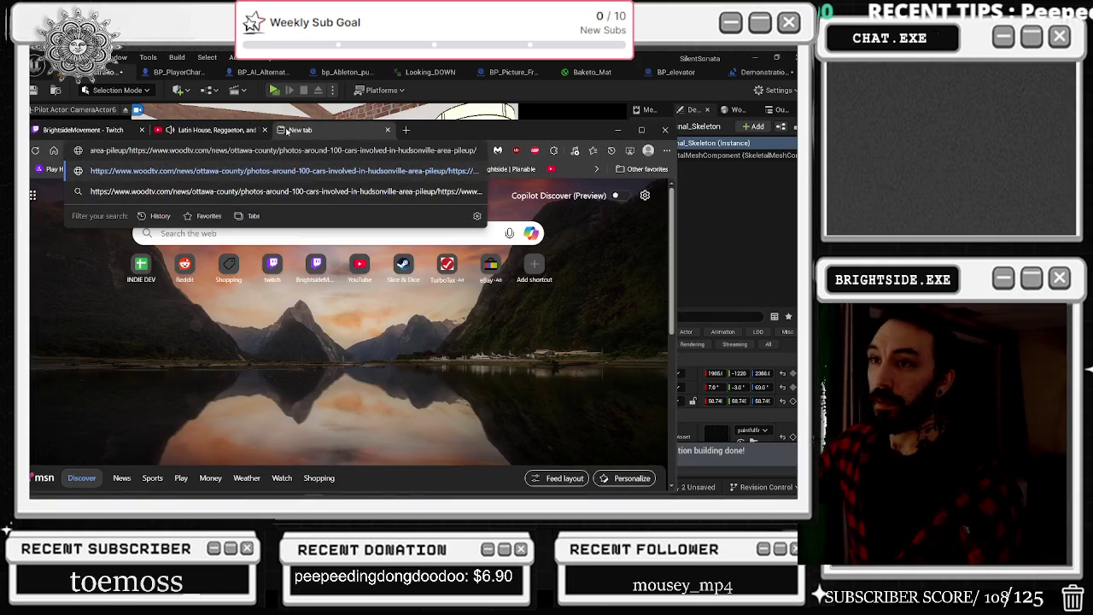
Step: Load the pileup article in a maximized window and page the gallery forward to photo 6
key("Return")
left_click(642, 130)
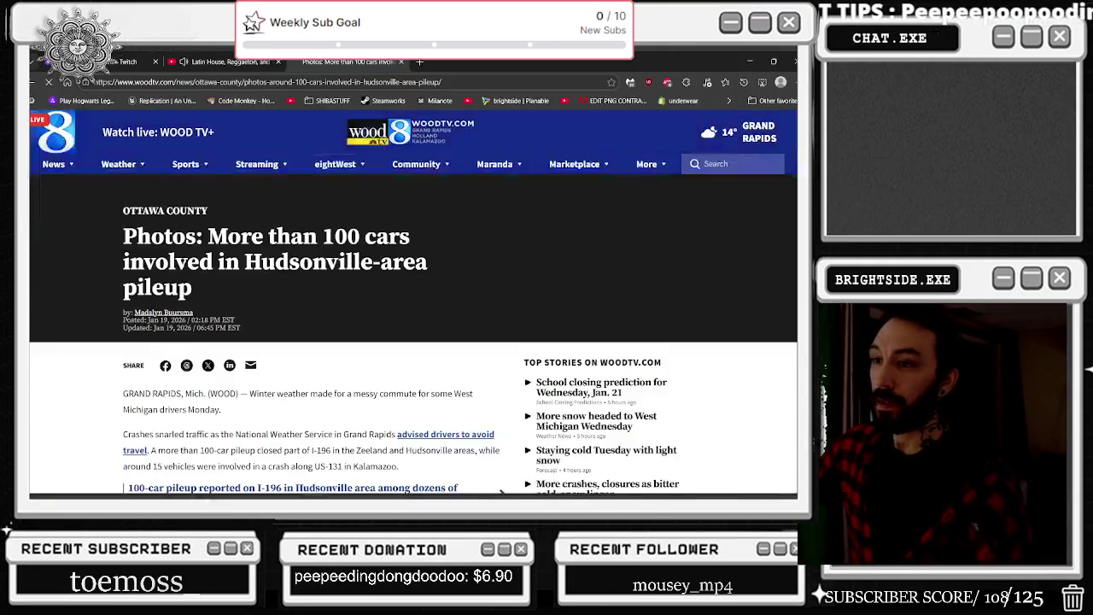
scroll(170, 219, "down", 5)
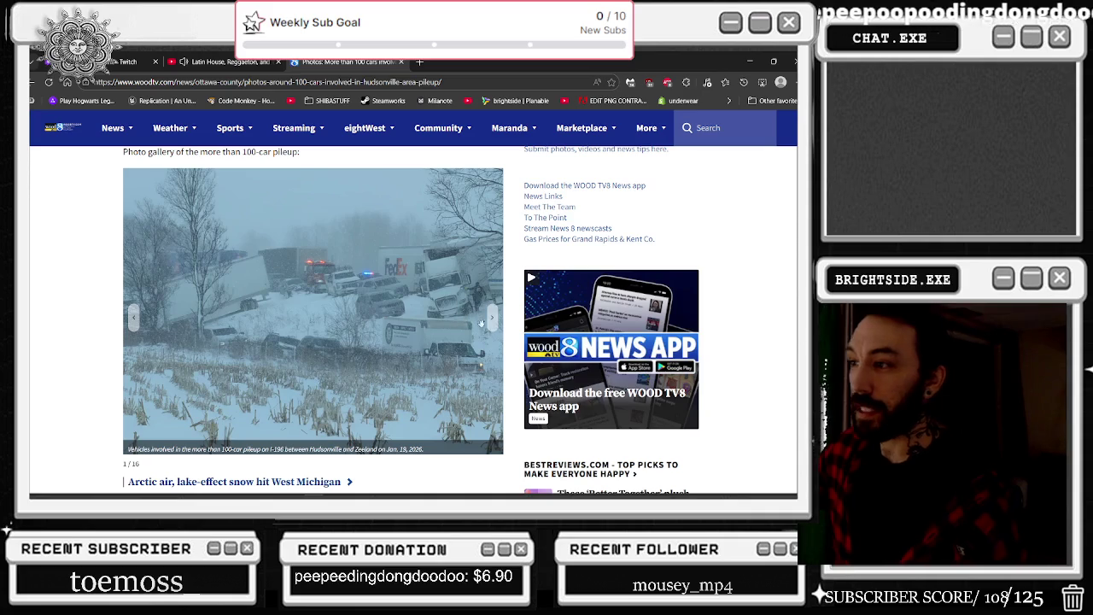
left_click(492, 319)
left_click(492, 323)
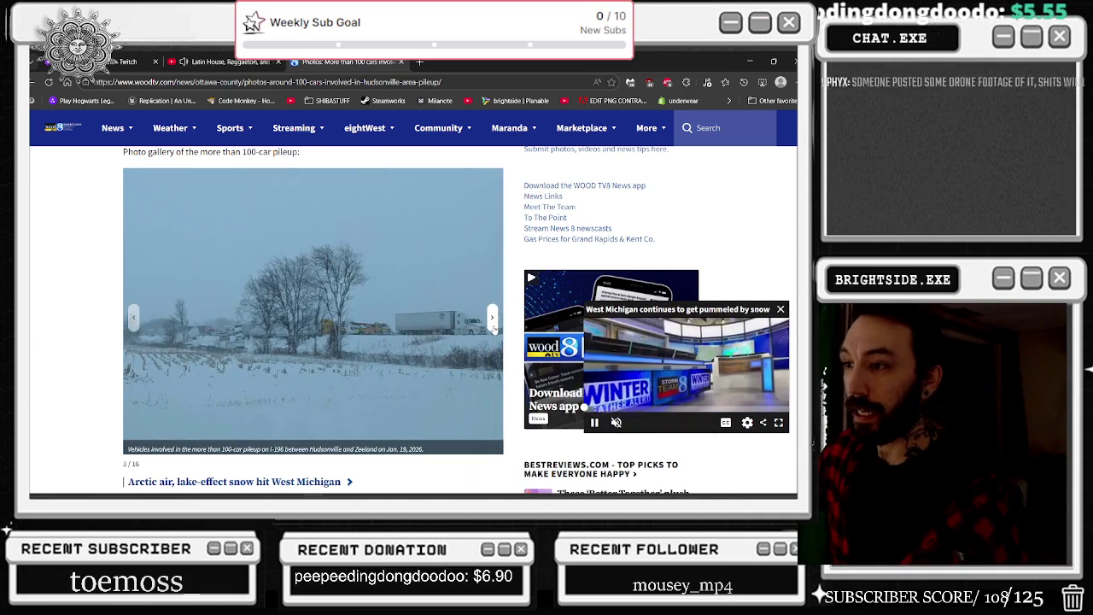
left_click(492, 324)
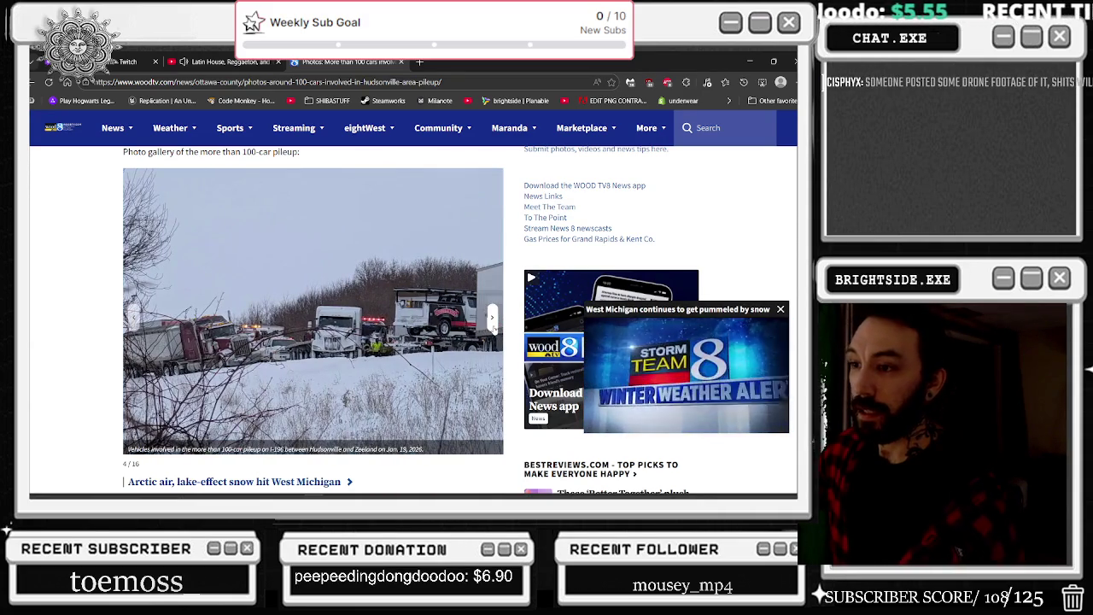
left_click(494, 328)
left_click(496, 330)
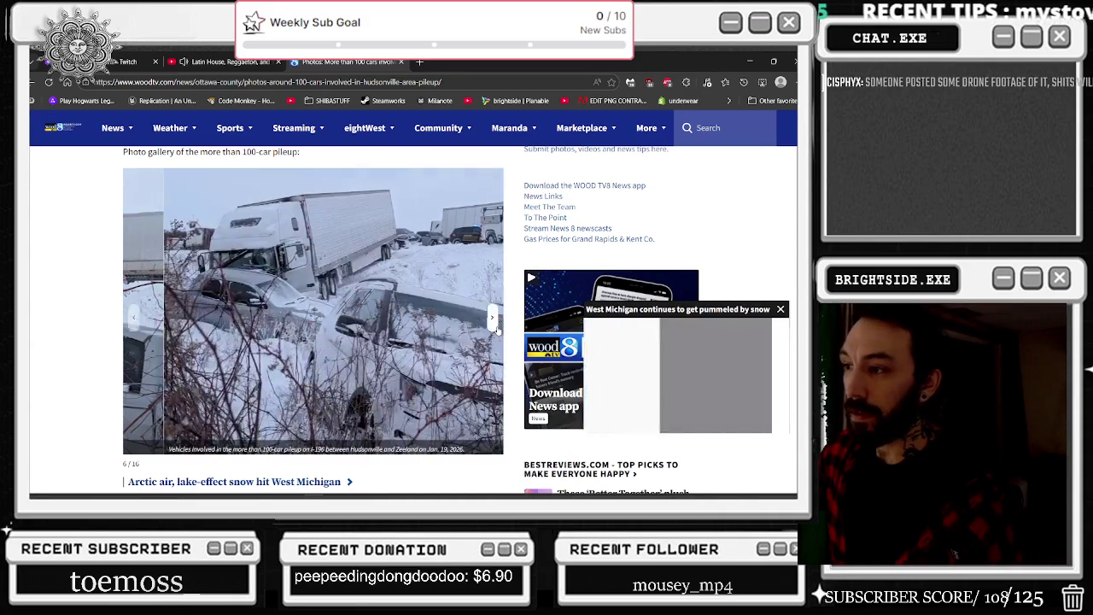
Step: Continue through photos 7 to 16 and wrap the gallery back to photo 1
left_click(493, 325)
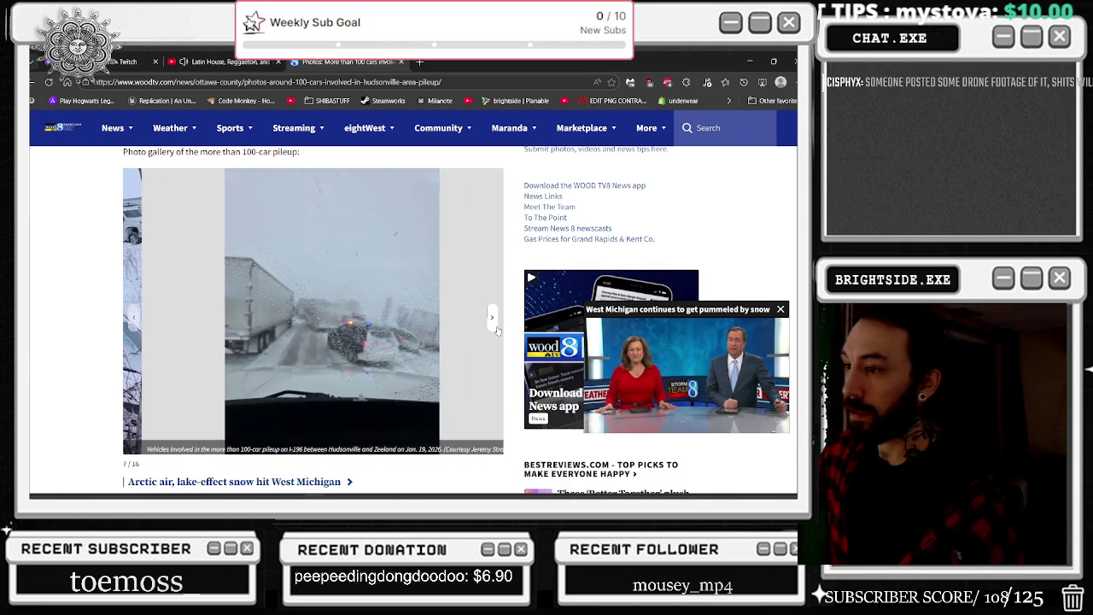
left_click(497, 331)
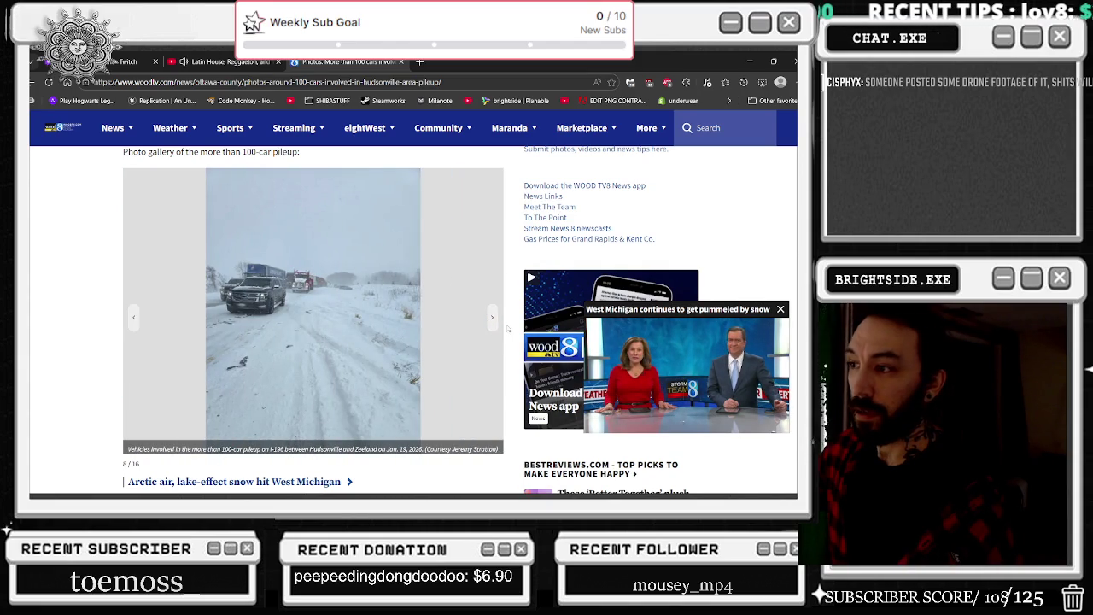
left_click(496, 328)
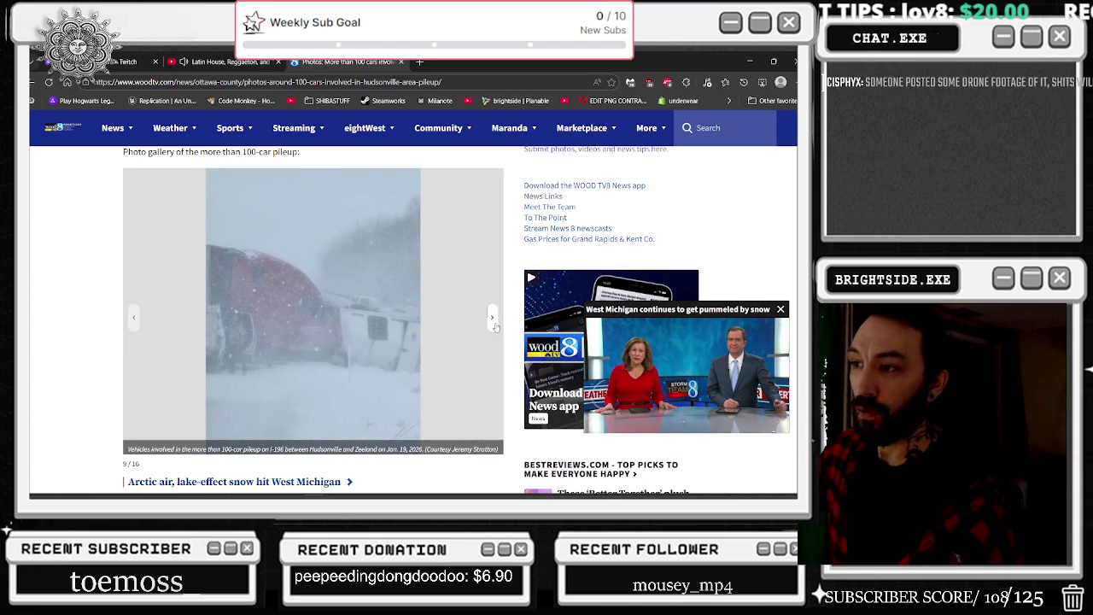
left_click(496, 328)
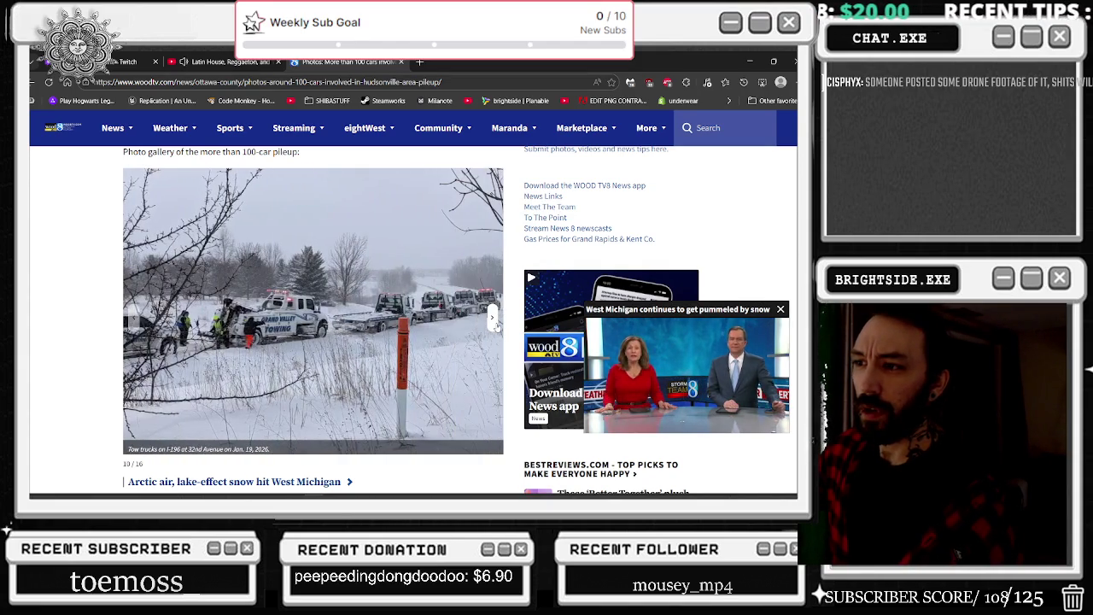
left_click(496, 328)
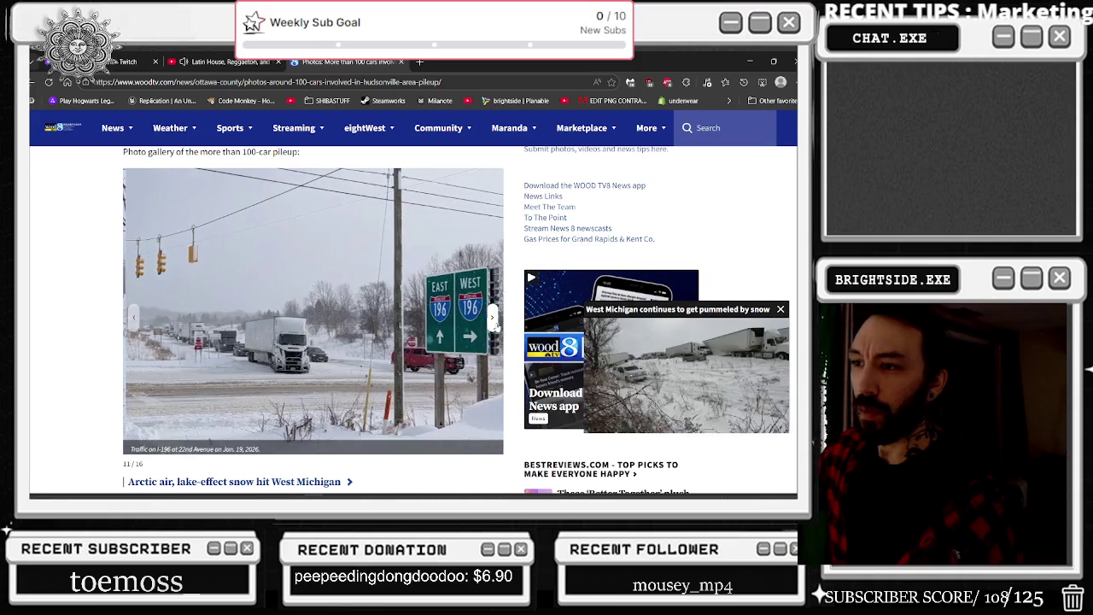
left_click(496, 327)
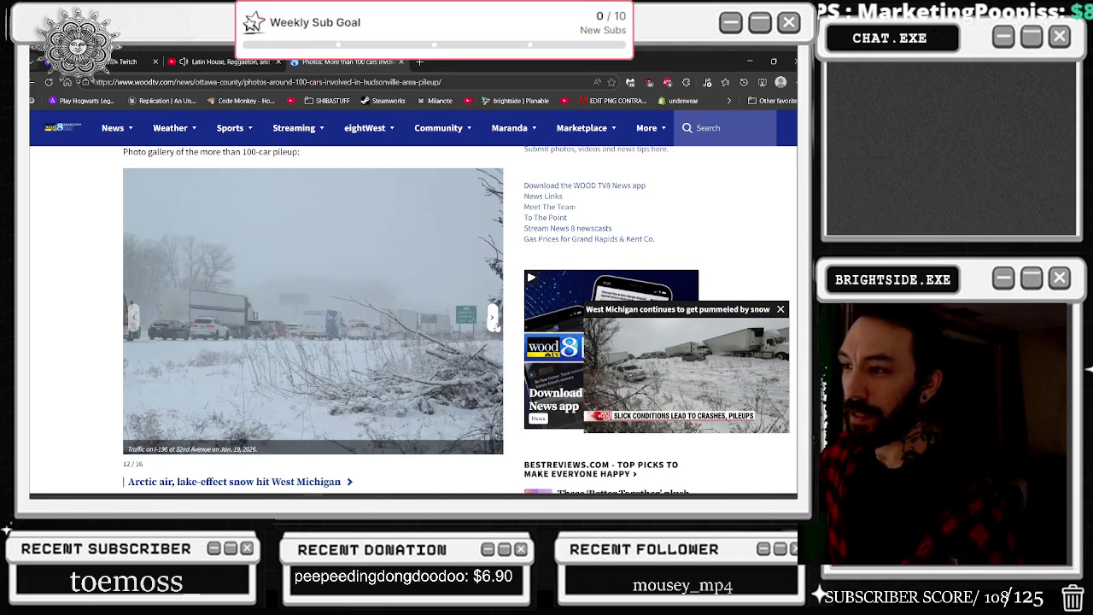
left_click(496, 327)
left_click(496, 327)
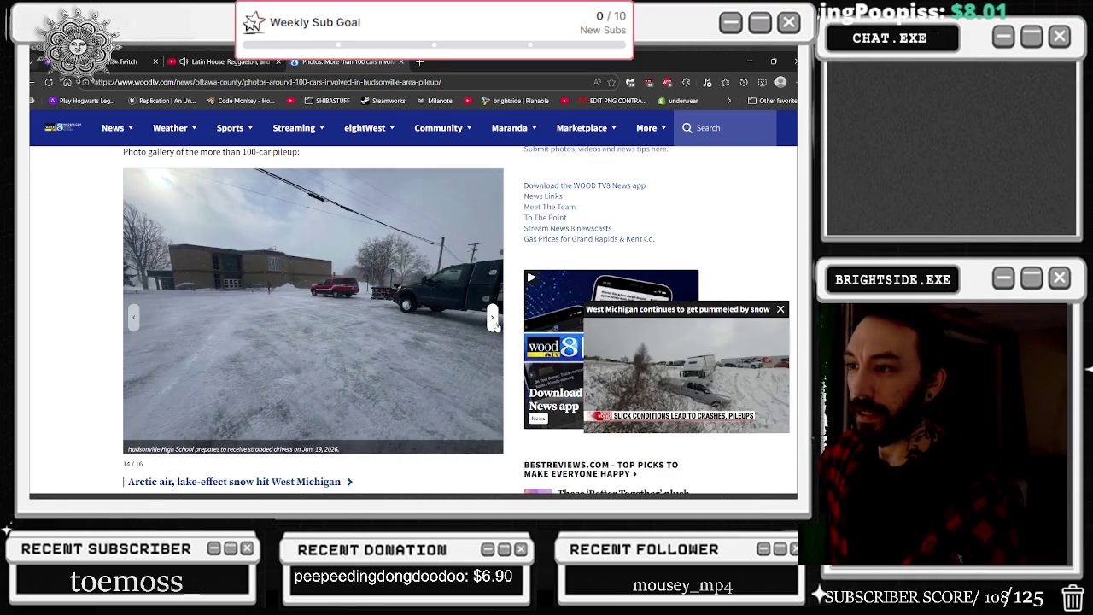
left_click(496, 327)
left_click(496, 327)
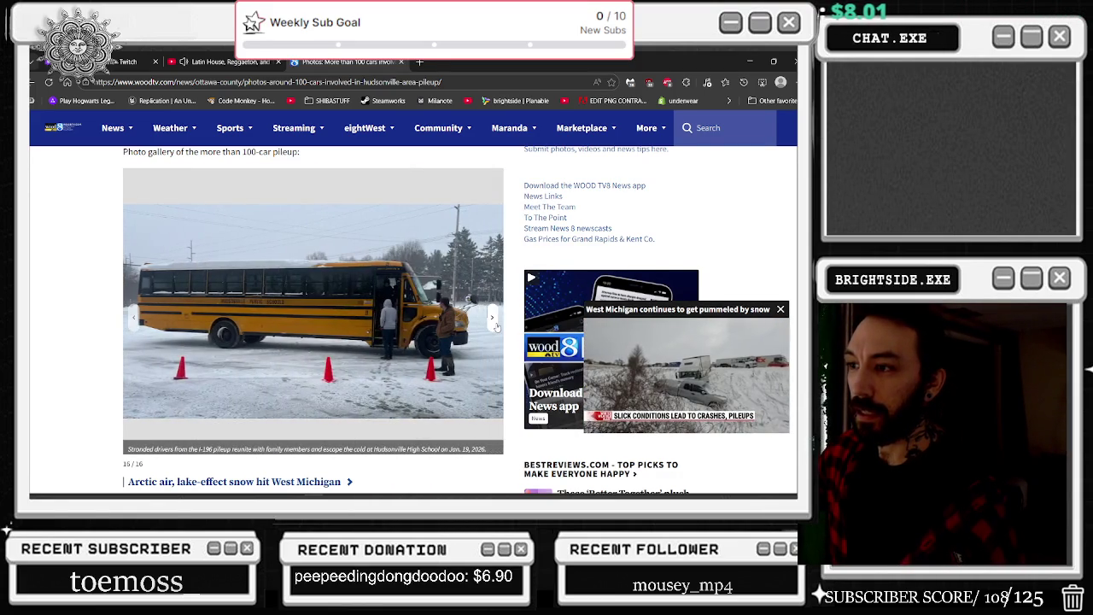
left_click(496, 327)
Step: Page the gallery forward again from photo 2 to photo 8
left_click(496, 327)
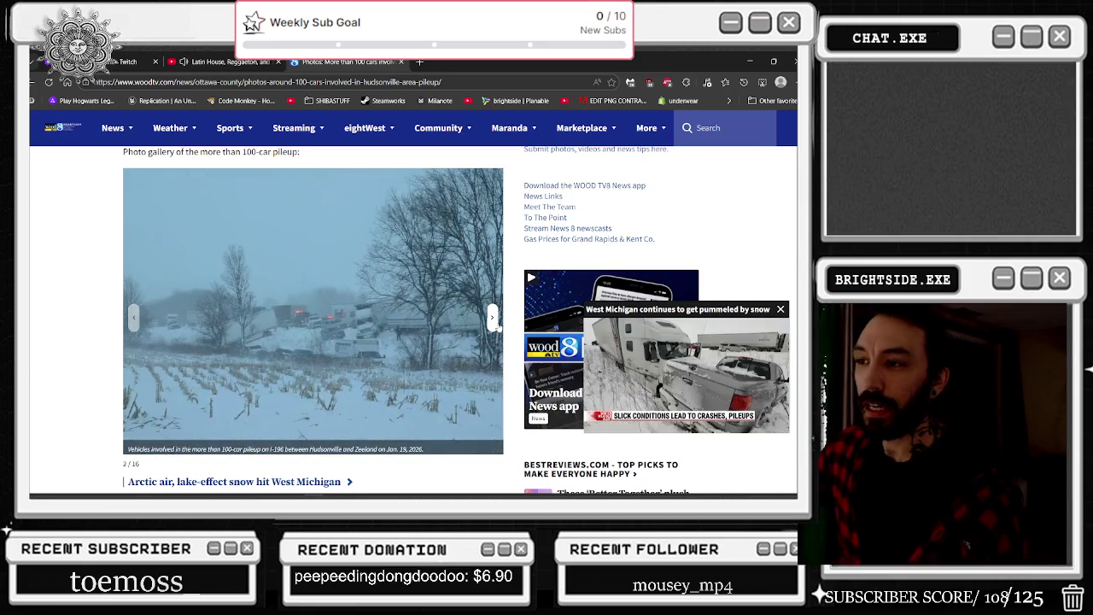
left_click(494, 322)
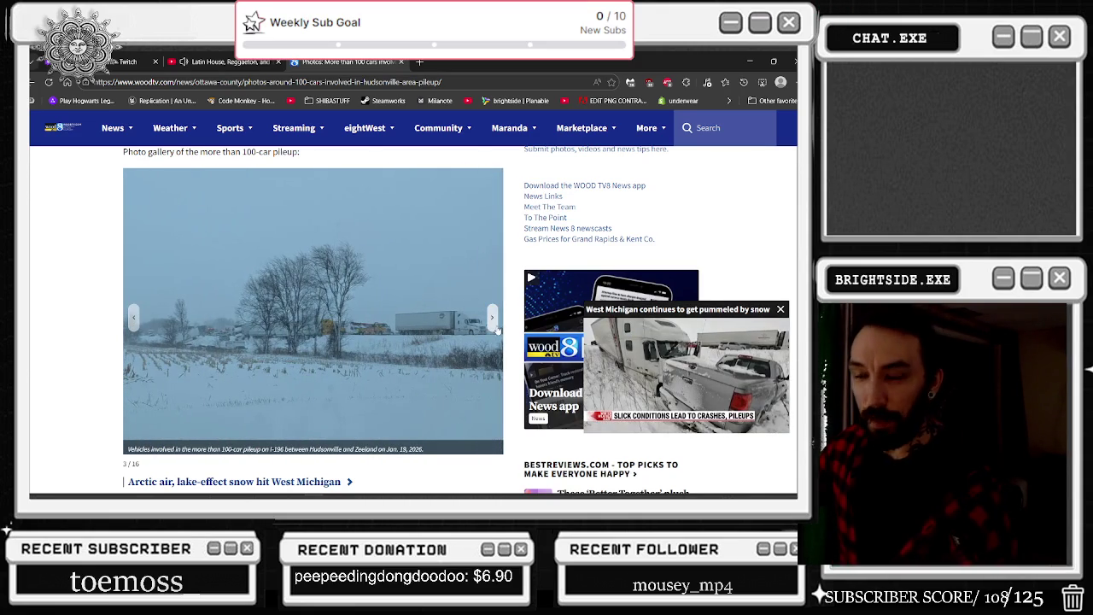
left_click(495, 320)
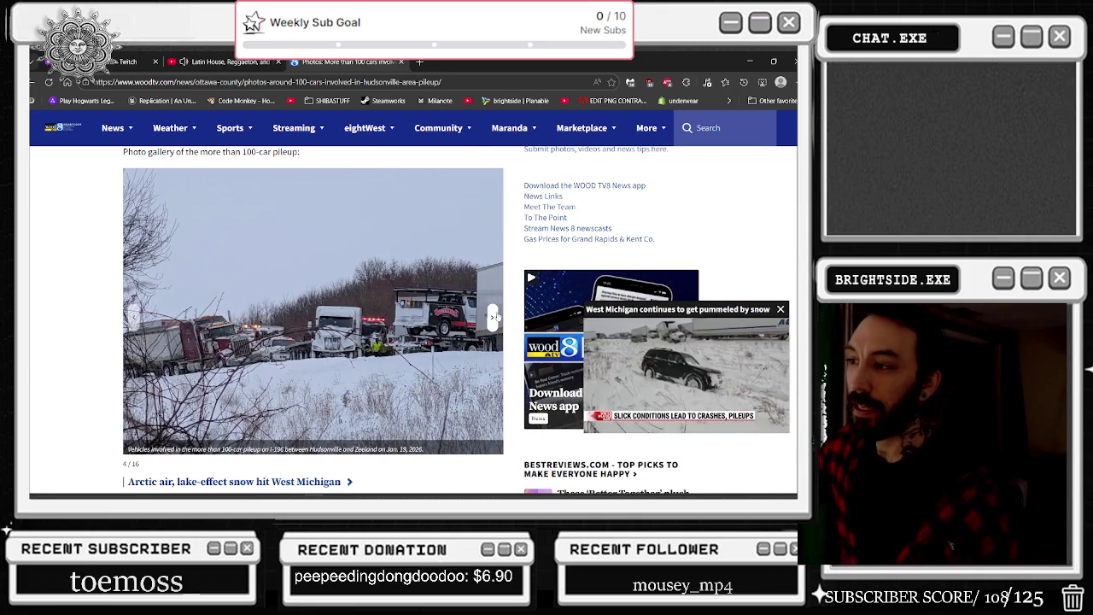
left_click(493, 318)
left_click(493, 320)
left_click(493, 321)
left_click(493, 320)
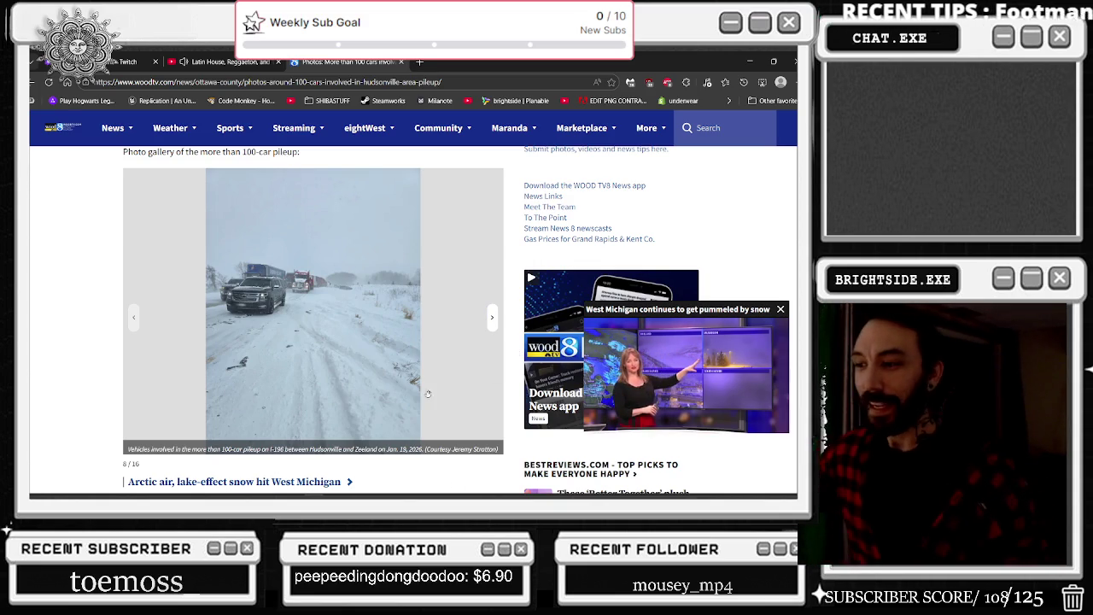
Step: Scroll down the WOOD TV pileup article, then go back to Edge's new tab page
scroll(382, 248, "down", 3)
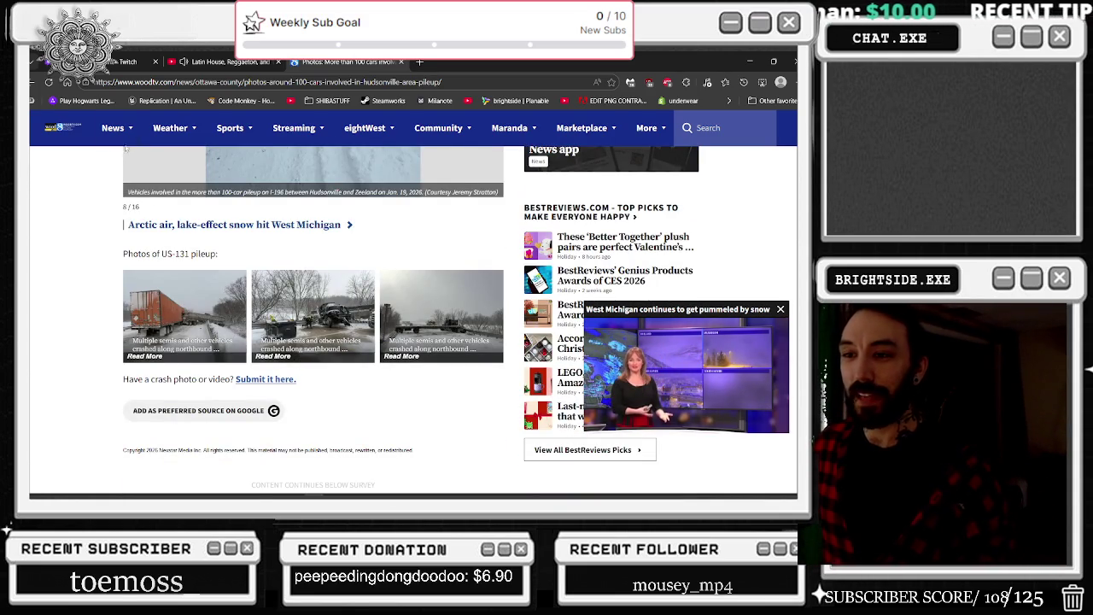
left_click(33, 82)
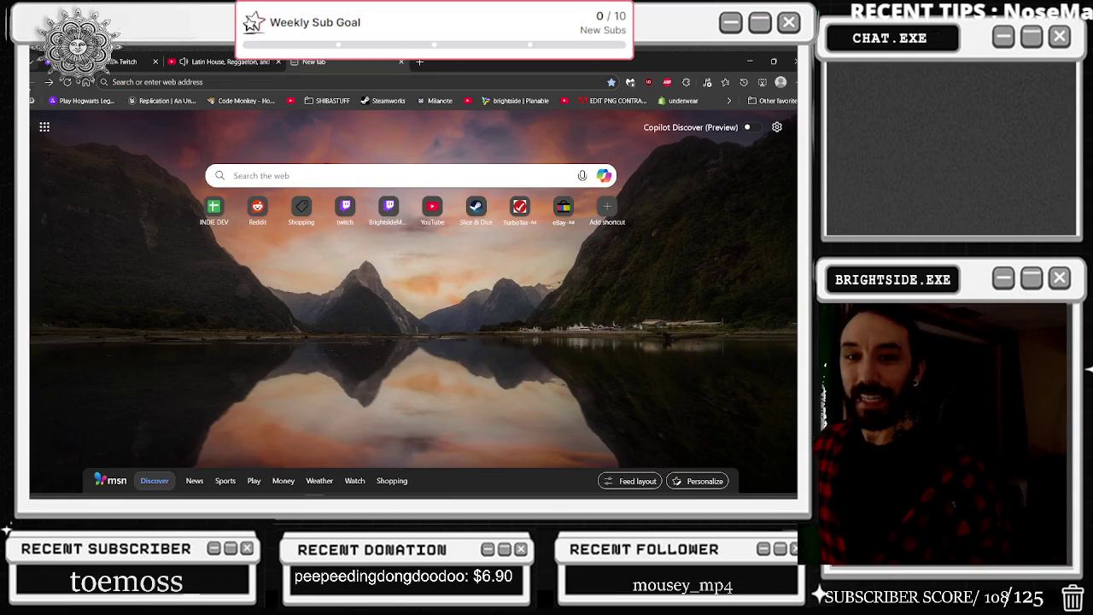
Step: Visit and close the Twitch channel, then Google '100 car pileup' in a new tab
left_click(390, 206)
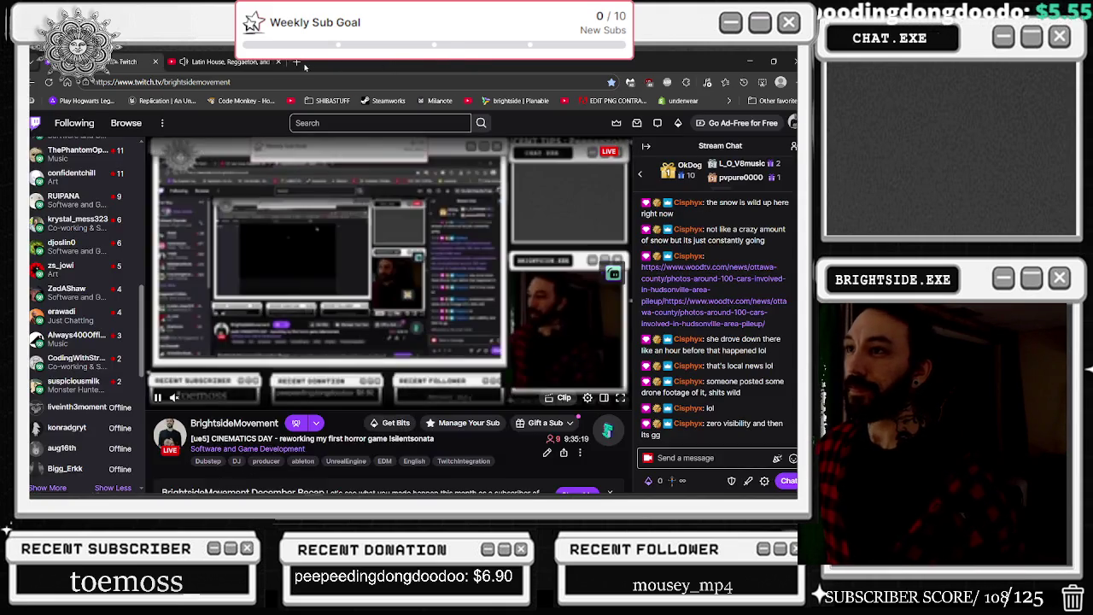
left_click(400, 61)
left_click(420, 62)
type("100 car")
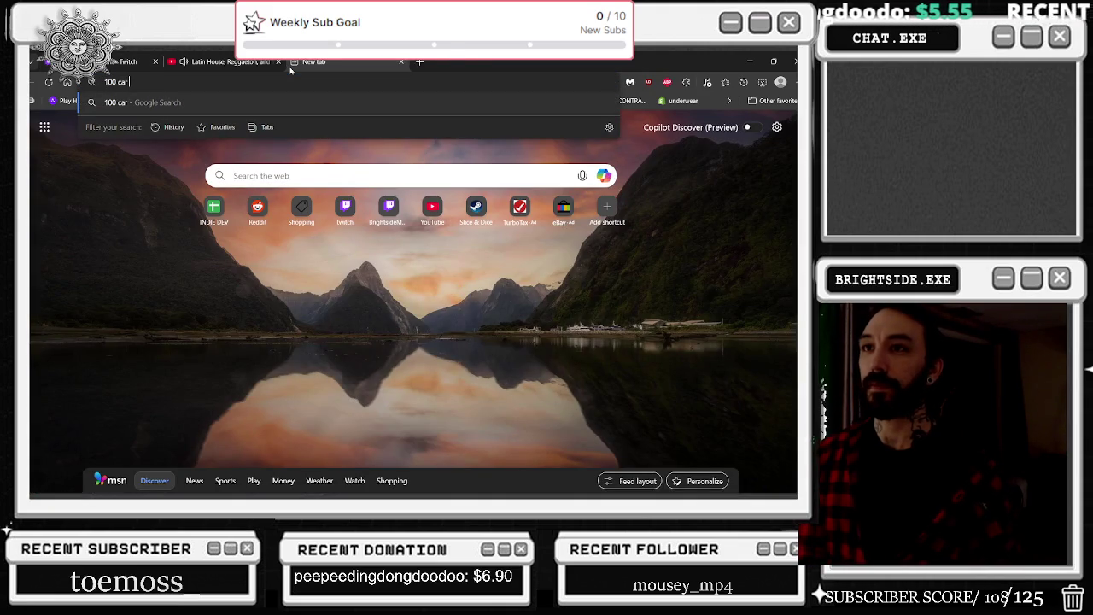
type(" puileu")
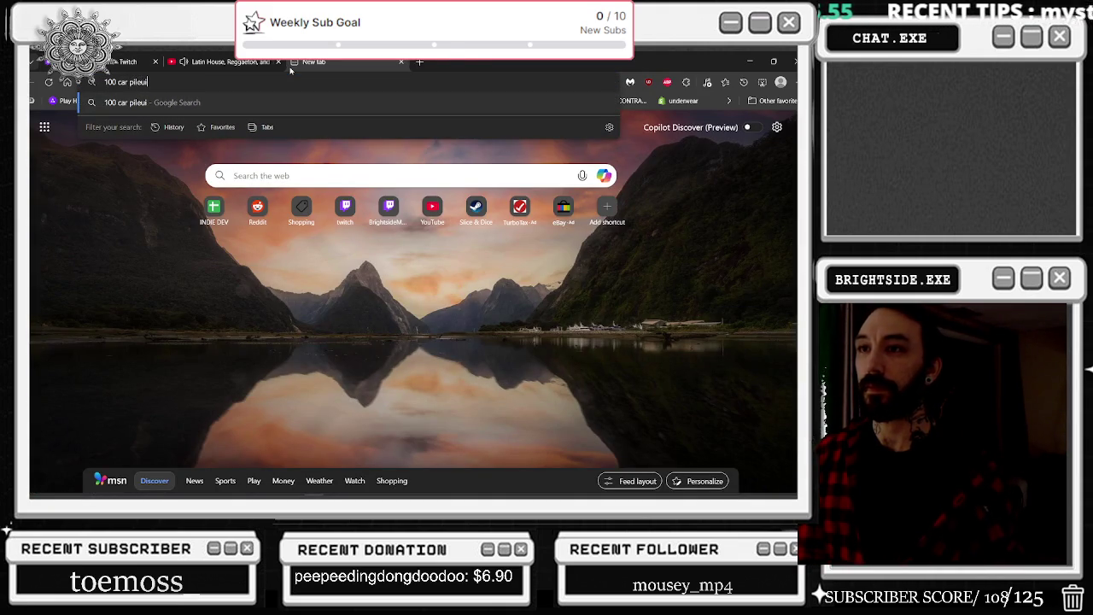
type("p")
key("Return")
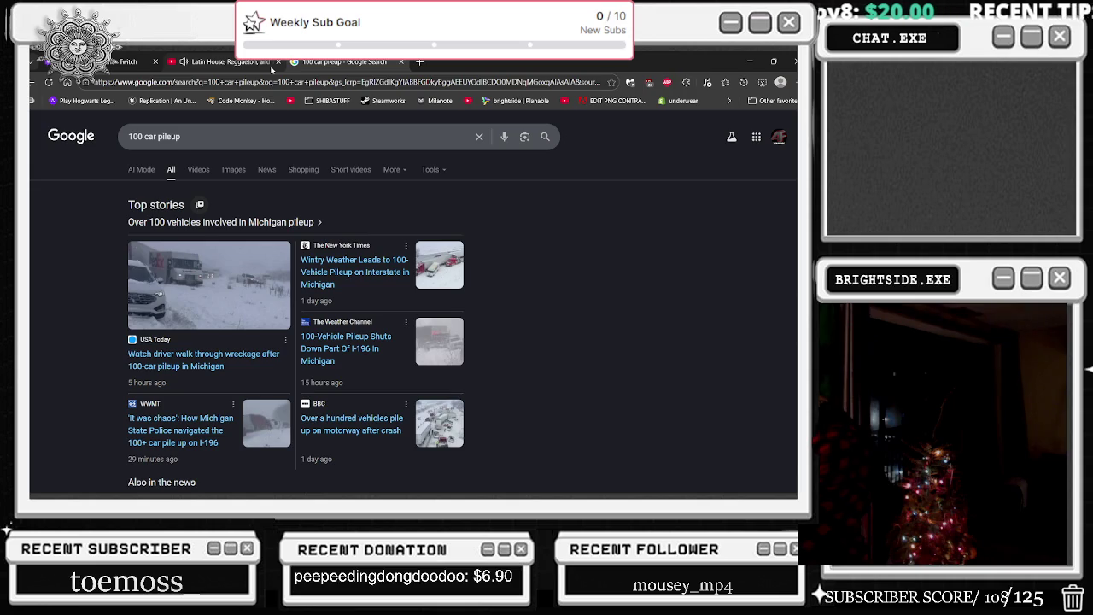
Step: Bring up the storm chasers' X post on the I-196 pileup from the Google results
mouse_move(271, 70)
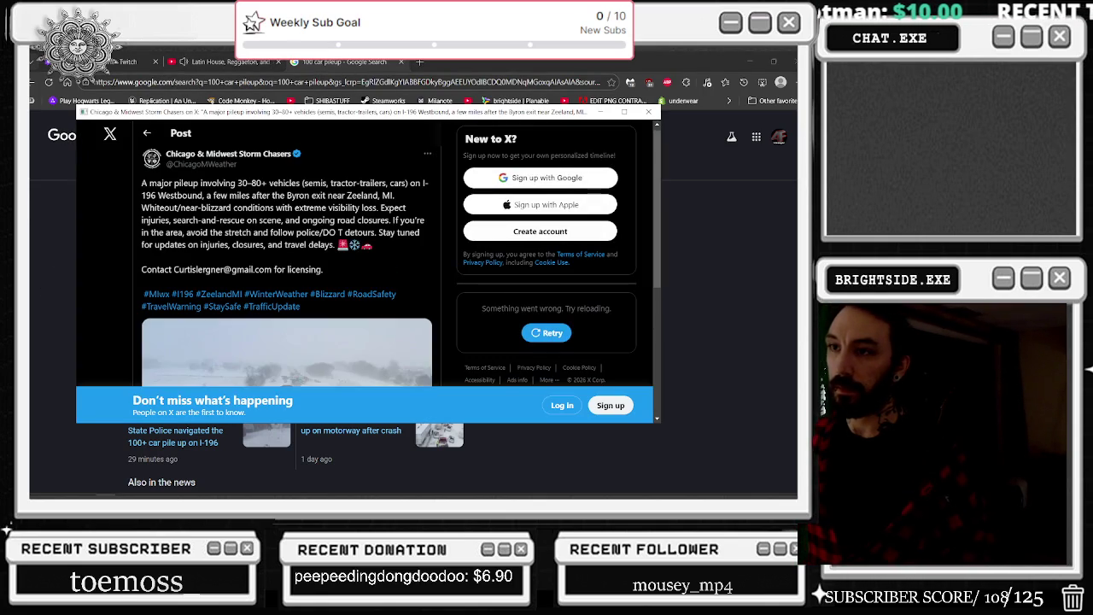
Step: Expand the storm chasers' 2:07 aerial I-196 pileup video to fill the X popup
scroll(444, 215, "down", 2)
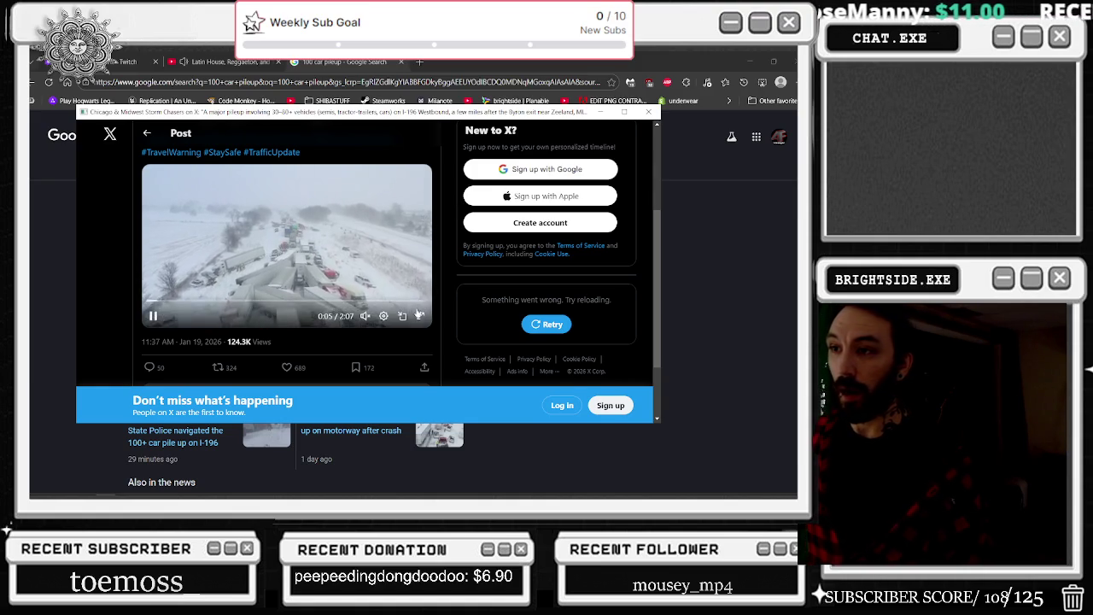
left_click(409, 317)
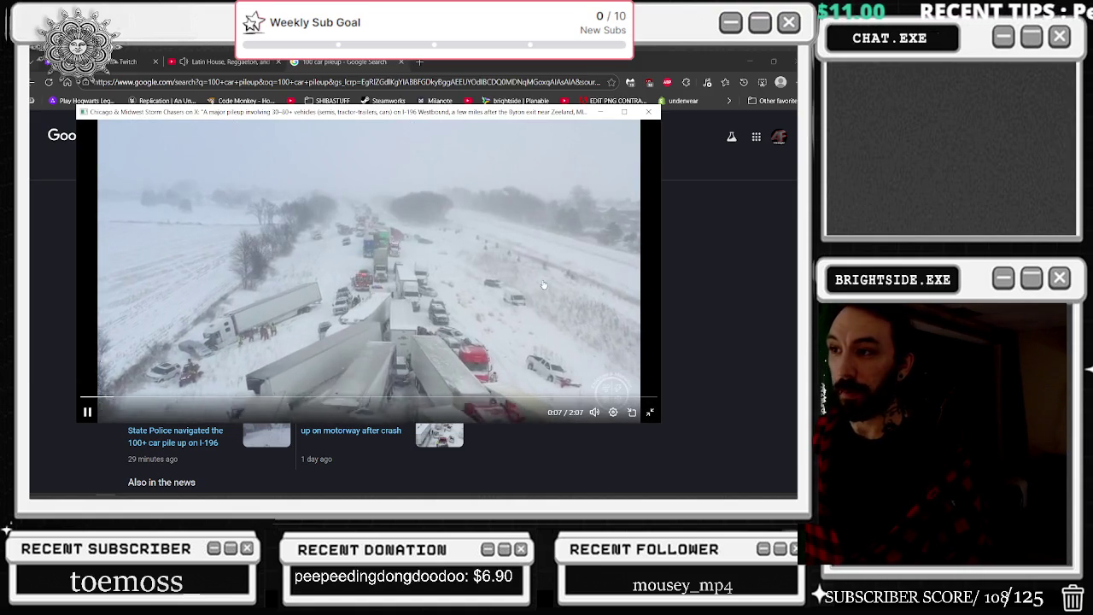
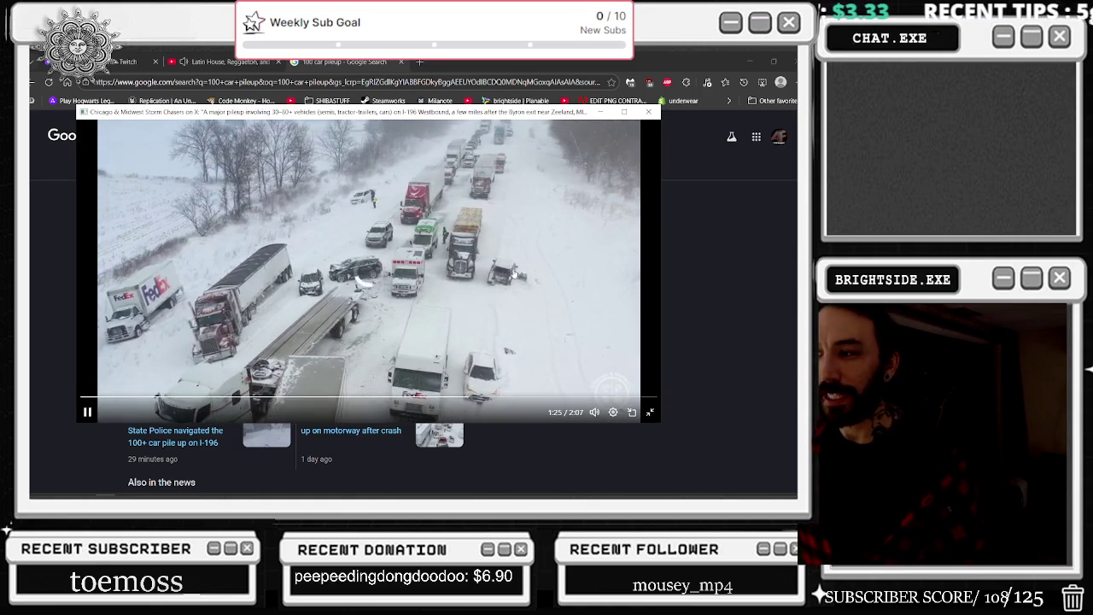
Step: Skip through the pileup news video to the aerial view, then replay it from the start
left_click(470, 398)
left_click(506, 331)
left_click(521, 398)
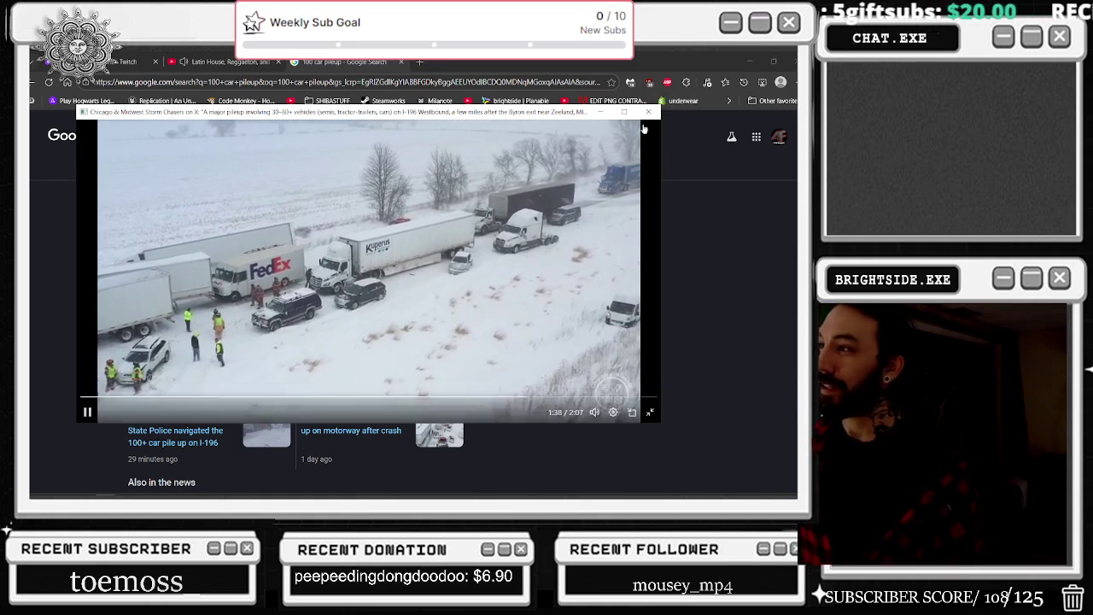
left_click(557, 397)
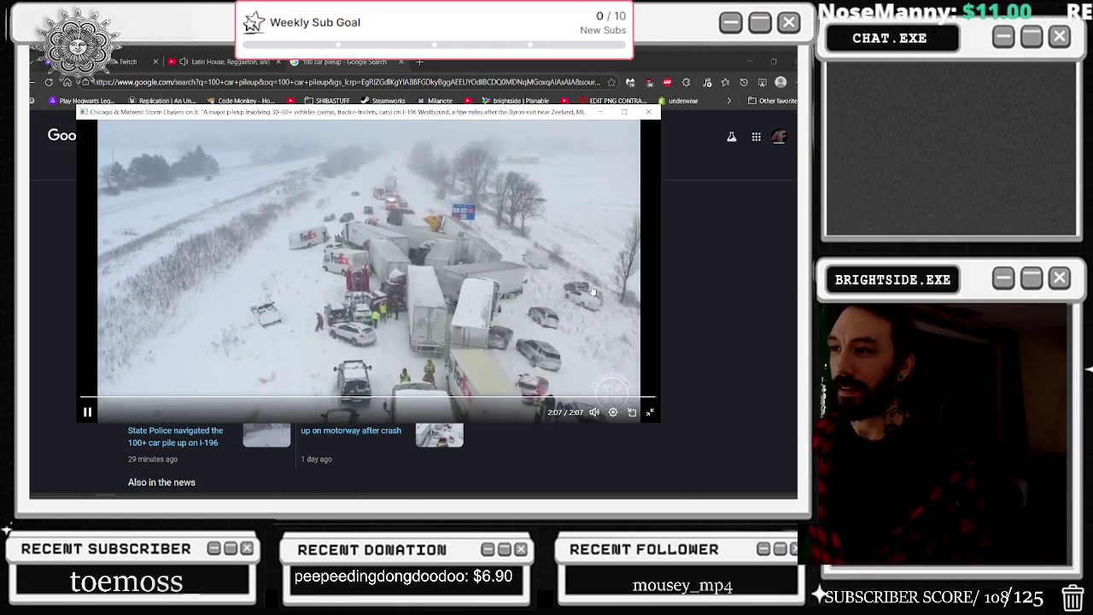
left_click(88, 412)
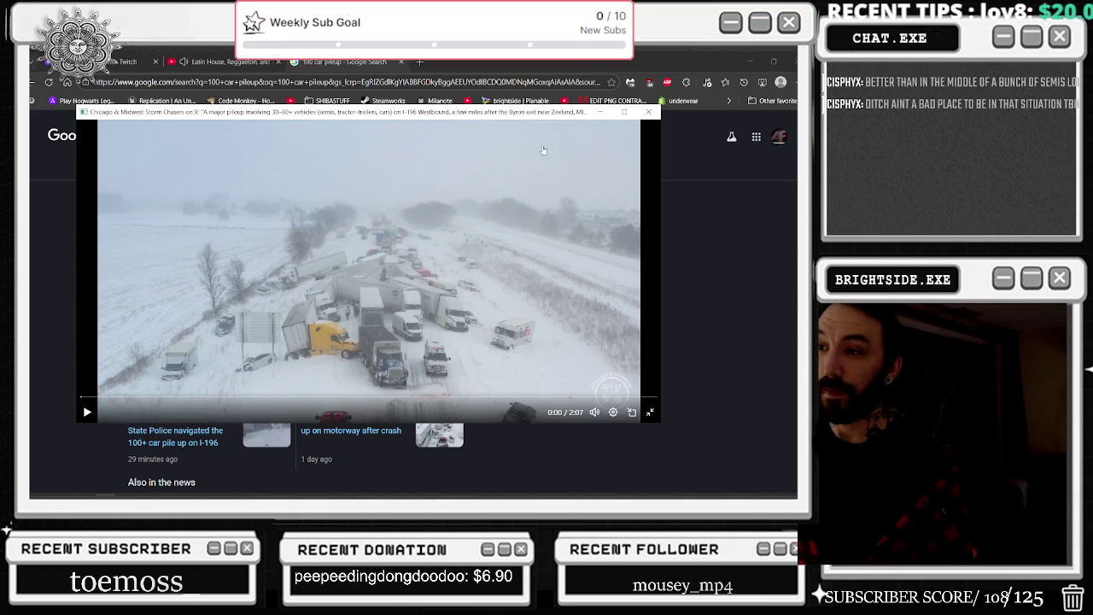
Step: Close the pop-out video player and the Google search tab, then minimize Chrome
left_click(650, 114)
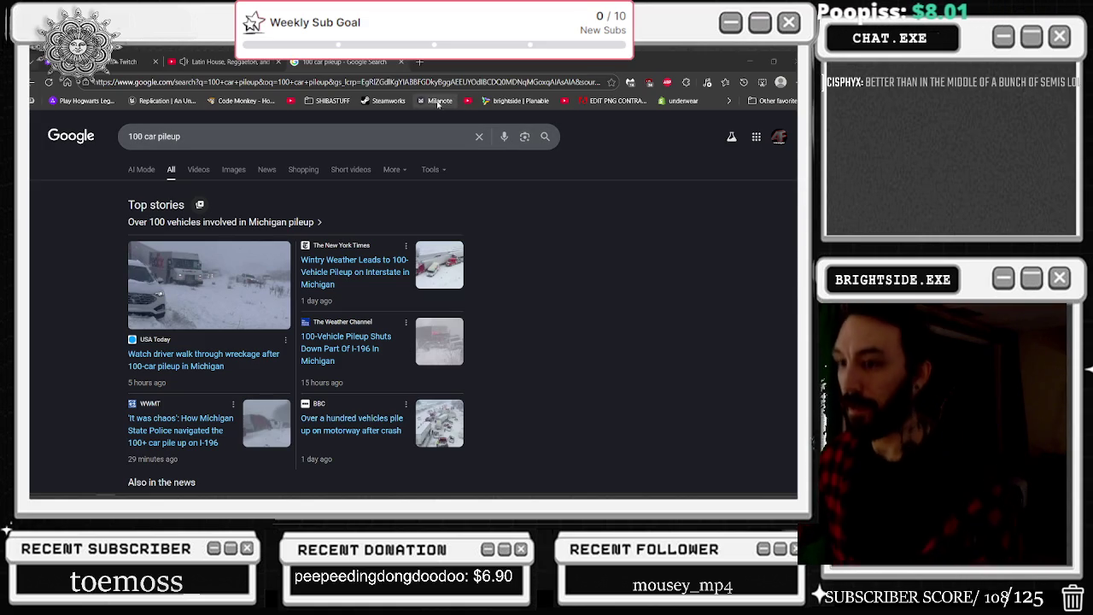
left_click(395, 62)
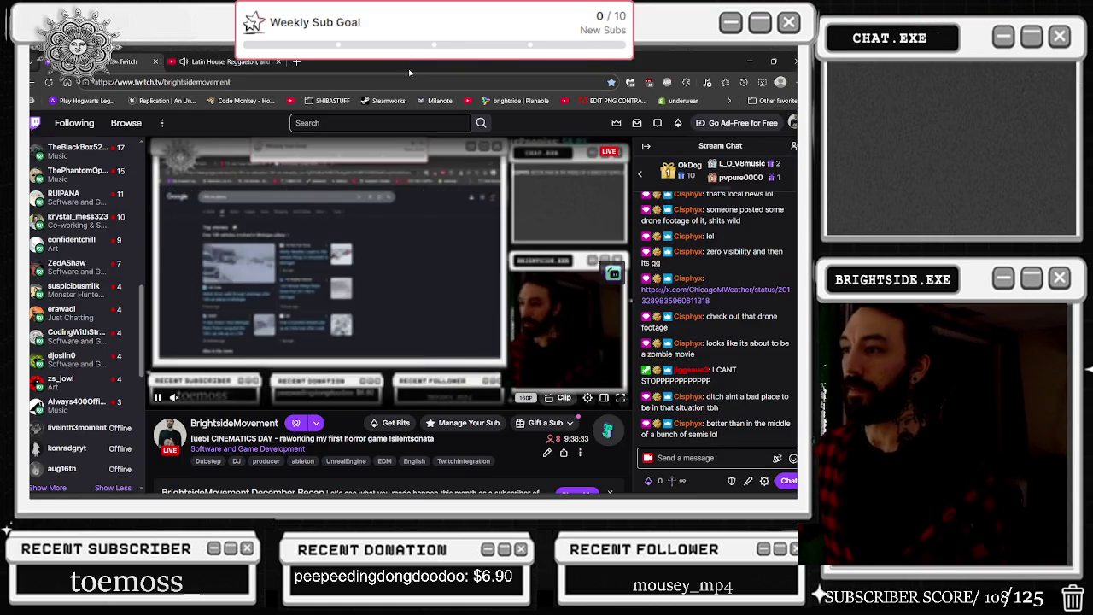
left_click(748, 63)
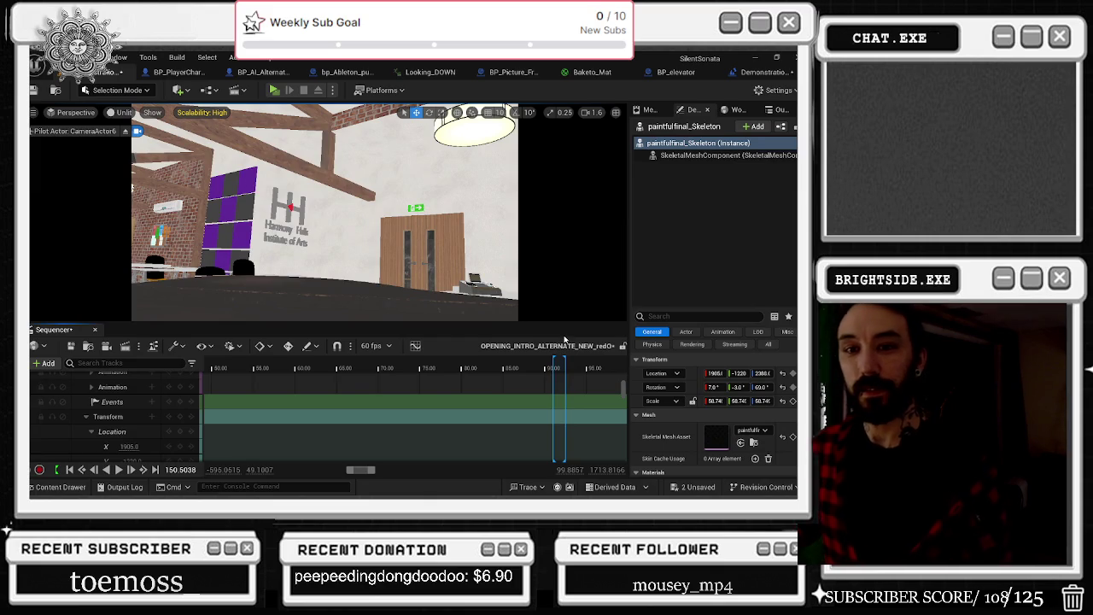
Step: Play the opening cinematic from about 89 s with the Camera Cuts lock on, then return to 88.8 s
scroll(521, 393, "down", 5)
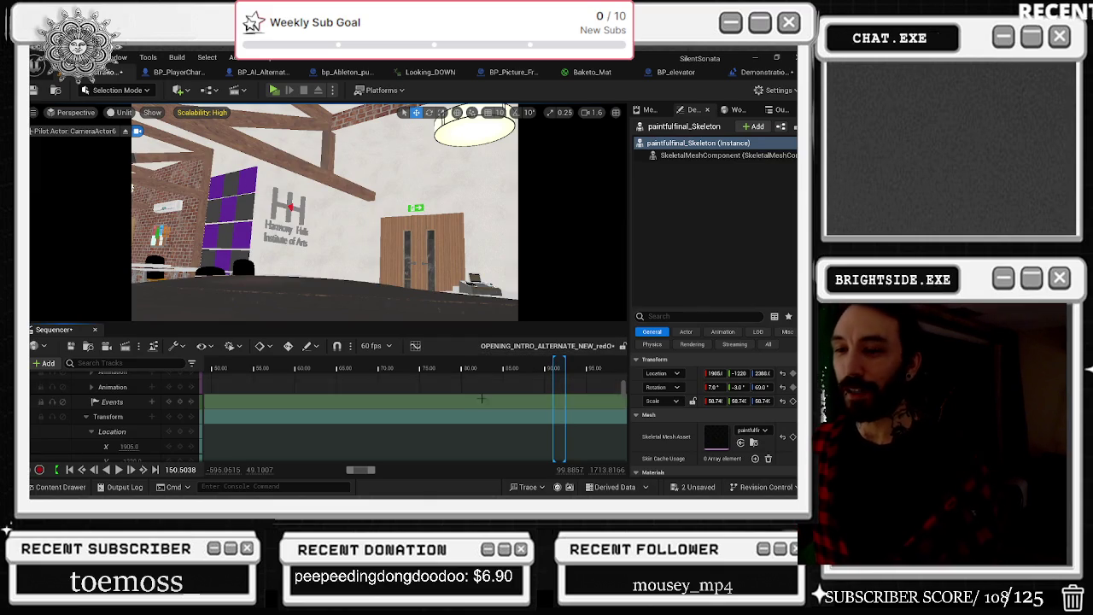
scroll(536, 408, "up", 8)
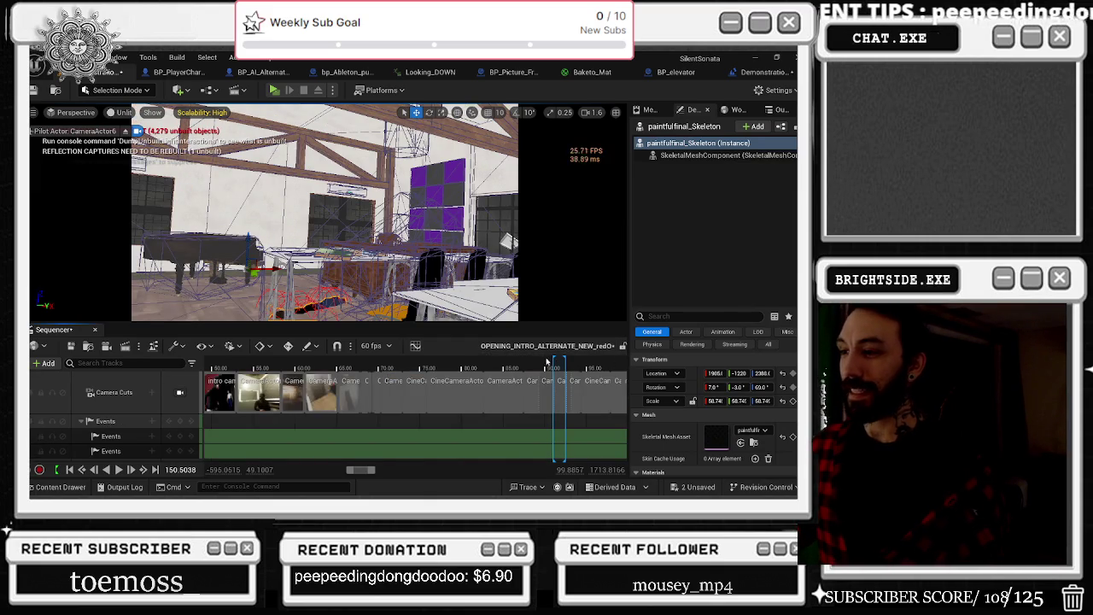
left_click(540, 368)
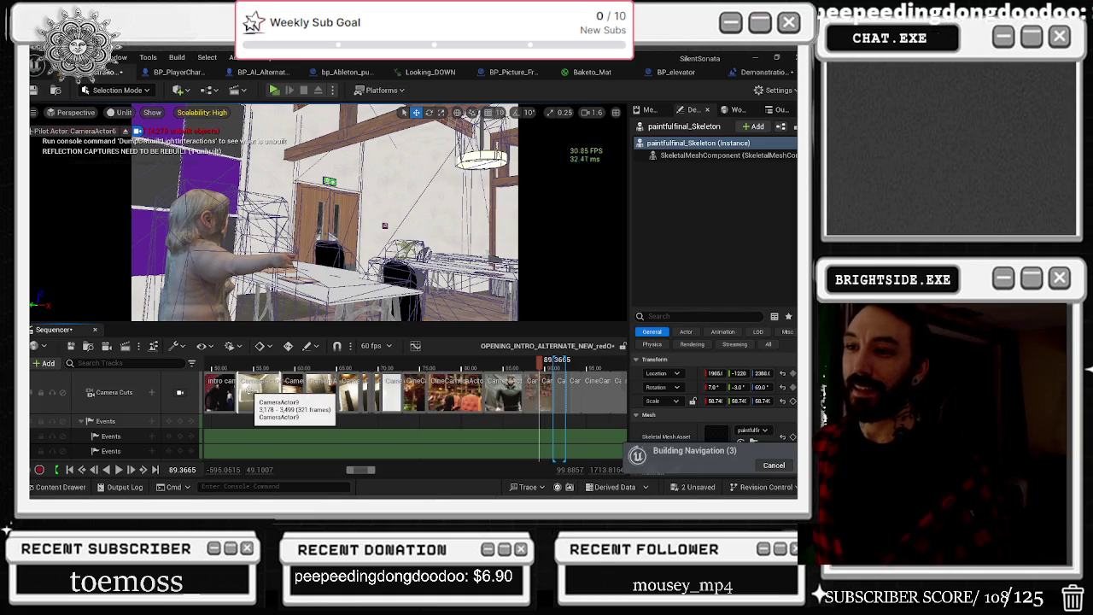
scroll(552, 385, "up", 3)
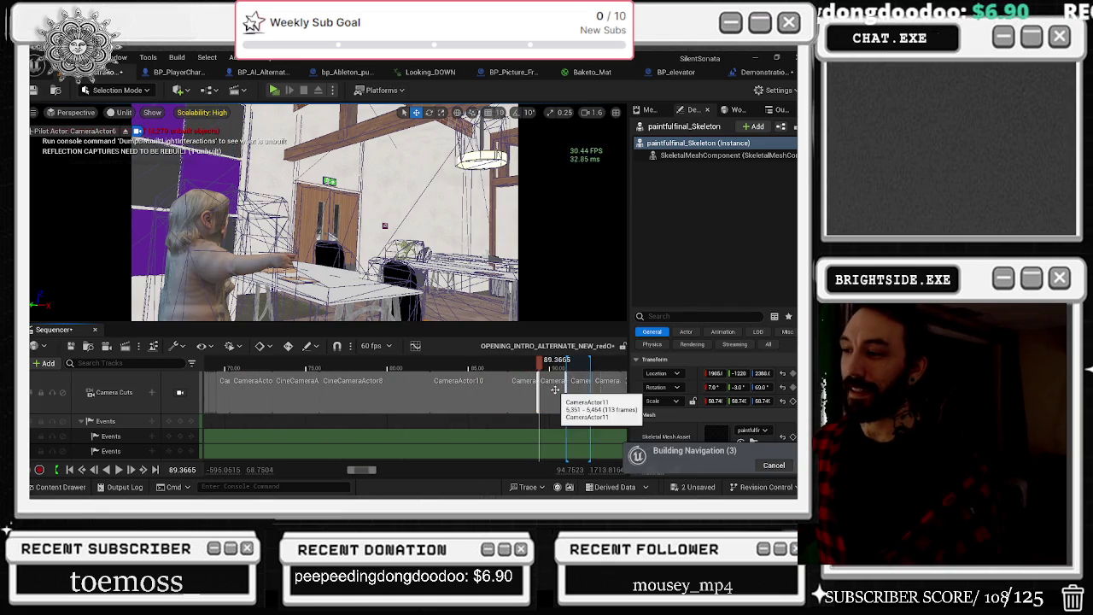
left_click(180, 392)
key("space")
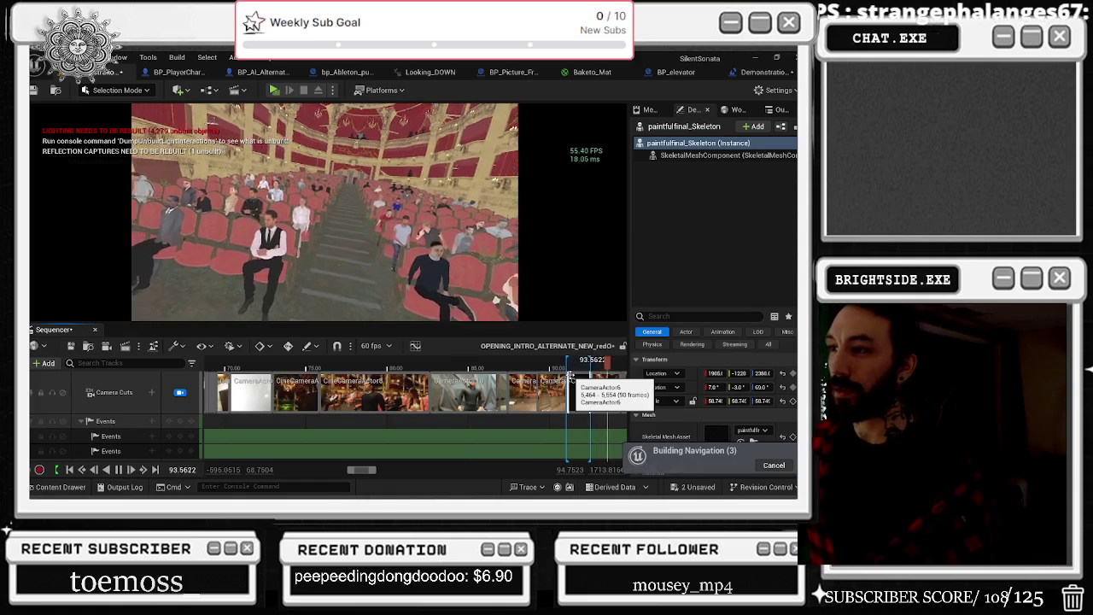
key("space")
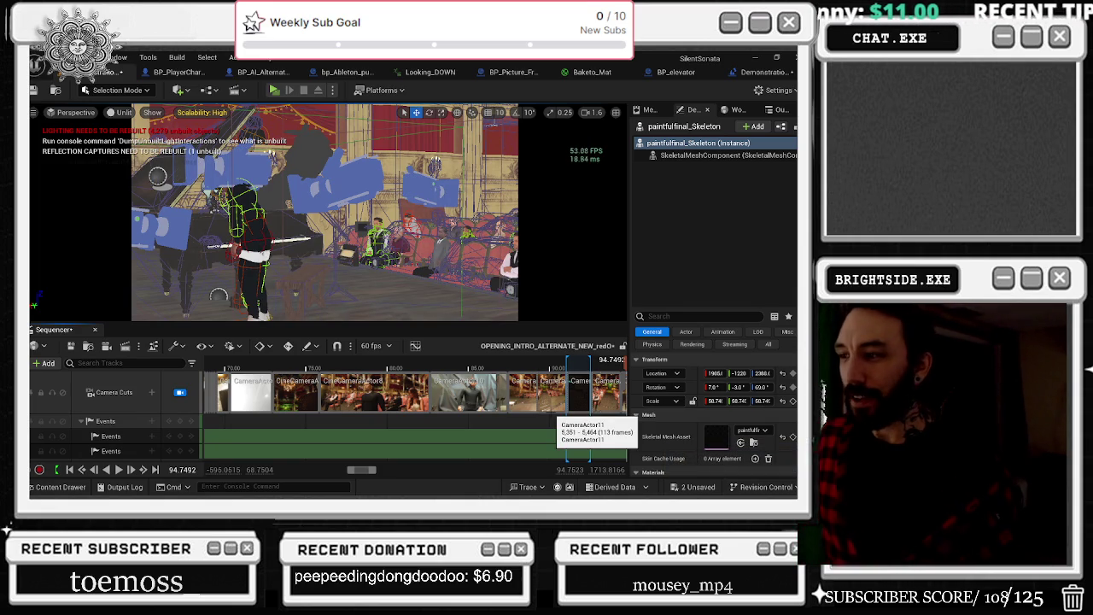
left_click(530, 368)
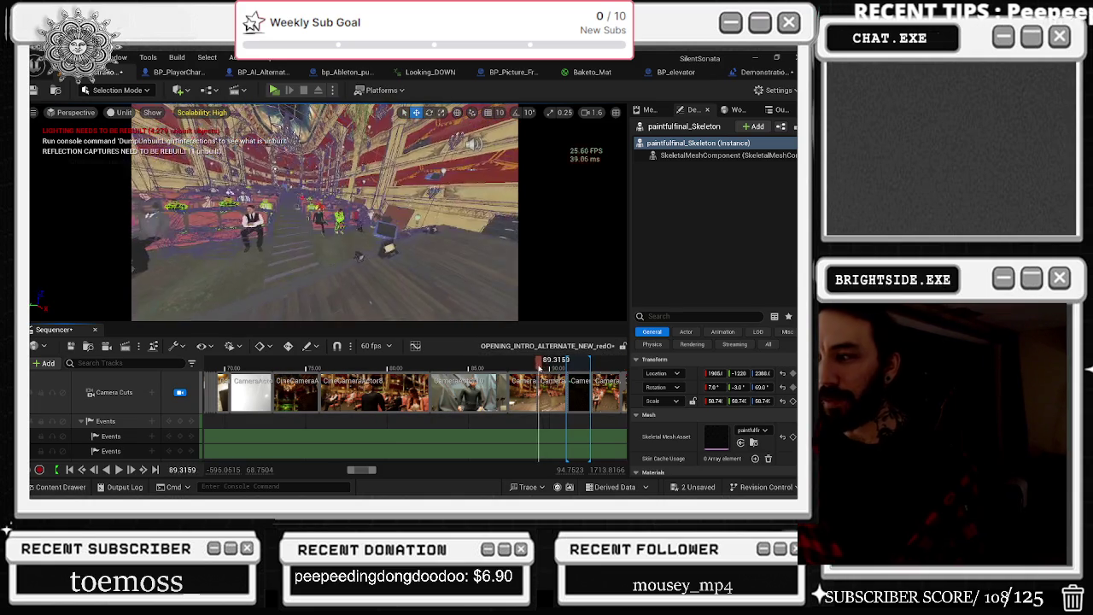
Step: Play to the theatre shot, then rewatch from the classroom shot at 91.5 s and back near 87.8 s
key("space")
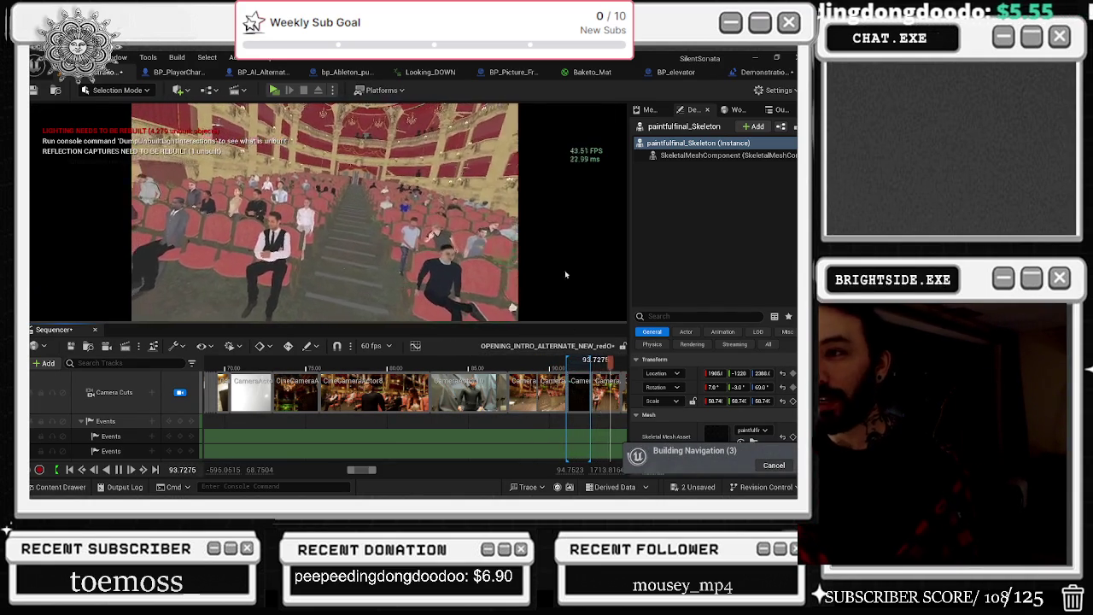
key("space")
scroll(517, 386, "up", 5)
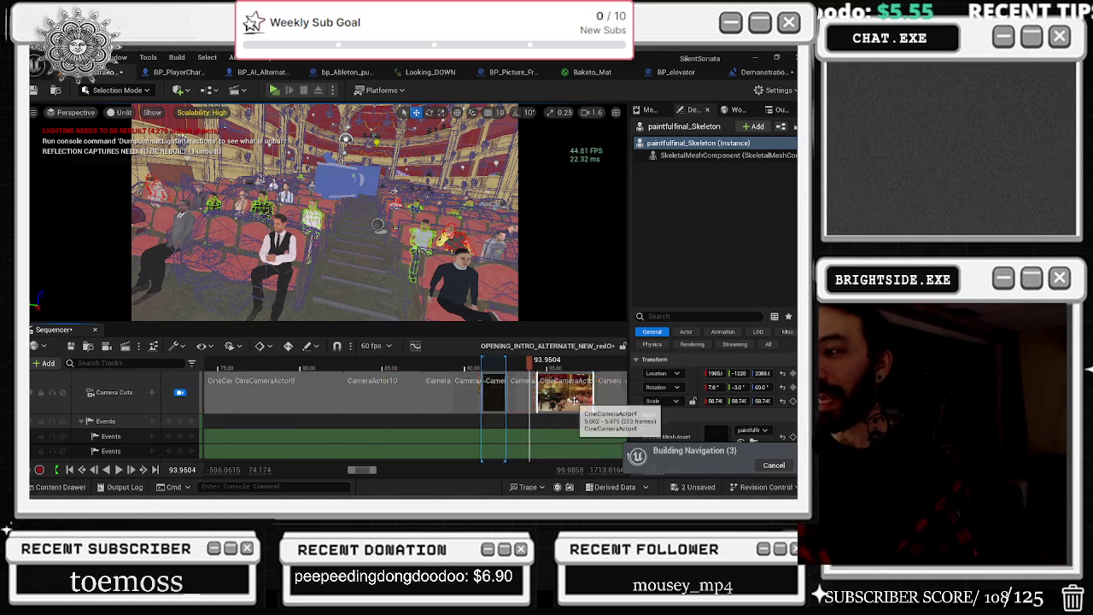
mouse_move(528, 366)
left_mouse_down()
mouse_move(423, 366)
mouse_move(450, 366)
left_mouse_up()
key("space")
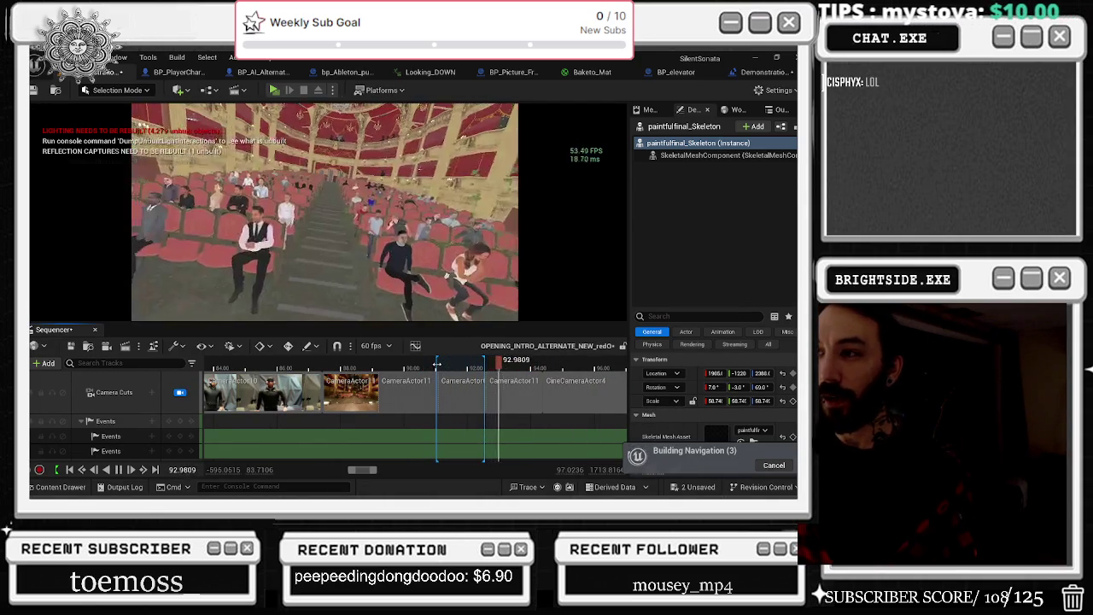
left_click(325, 366)
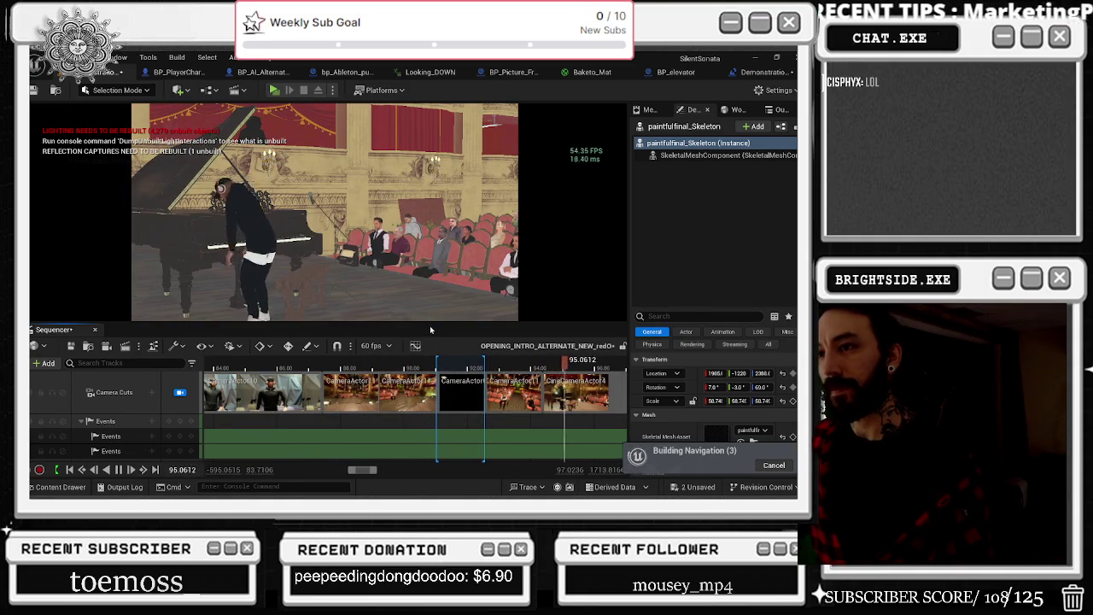
left_click(332, 367)
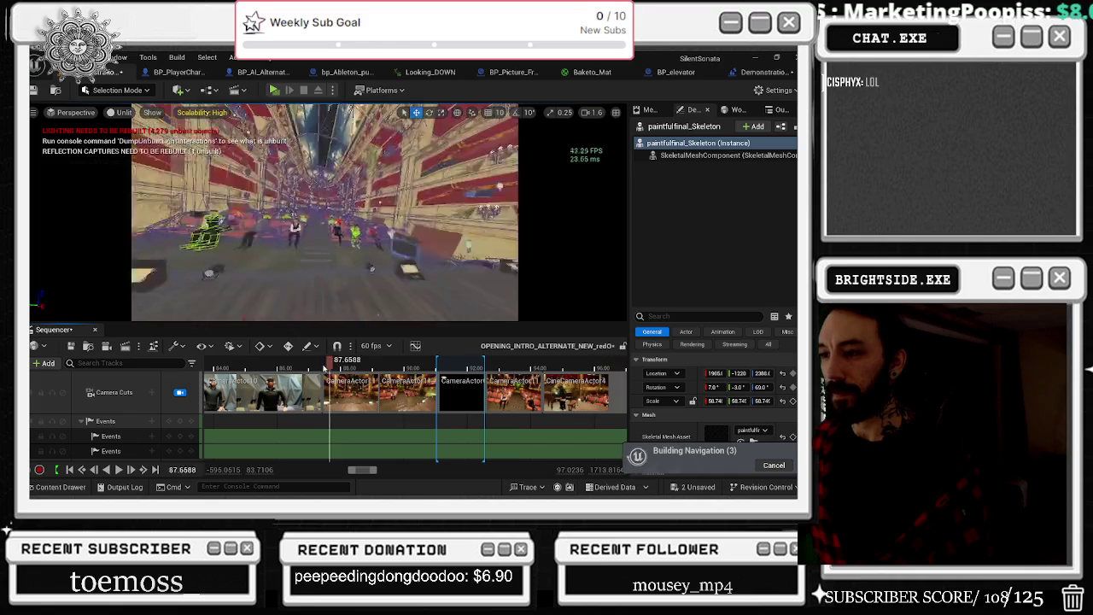
Step: Replay from the character shot at 85.2 s, then stop and set the time to about 98.2 s
left_click(252, 365)
key("space")
scroll(348, 391, "down", 3)
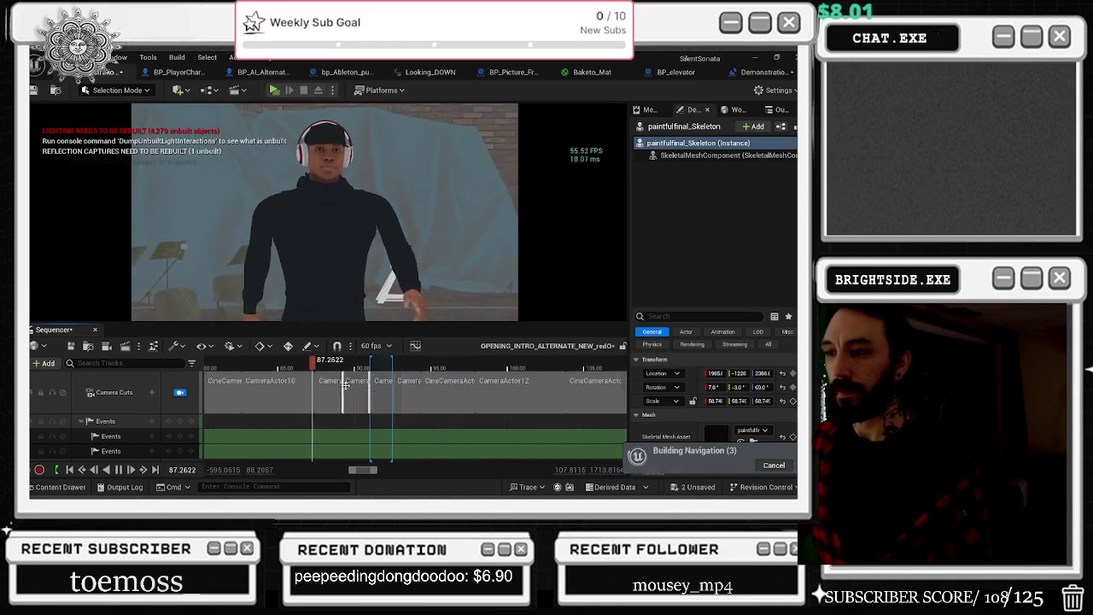
left_click(249, 367)
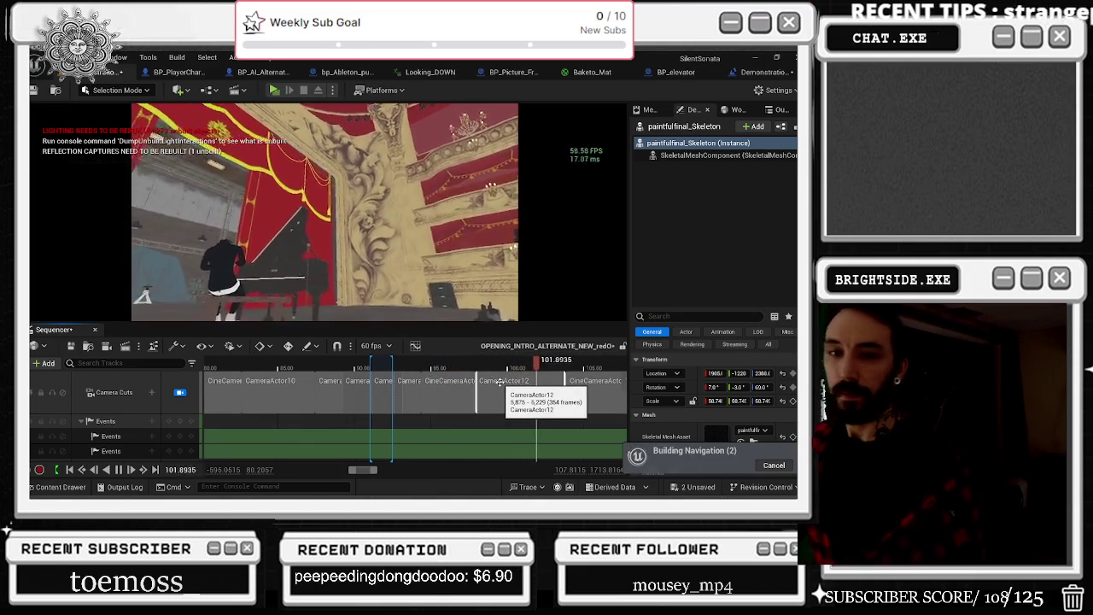
key("space")
left_click(469, 369)
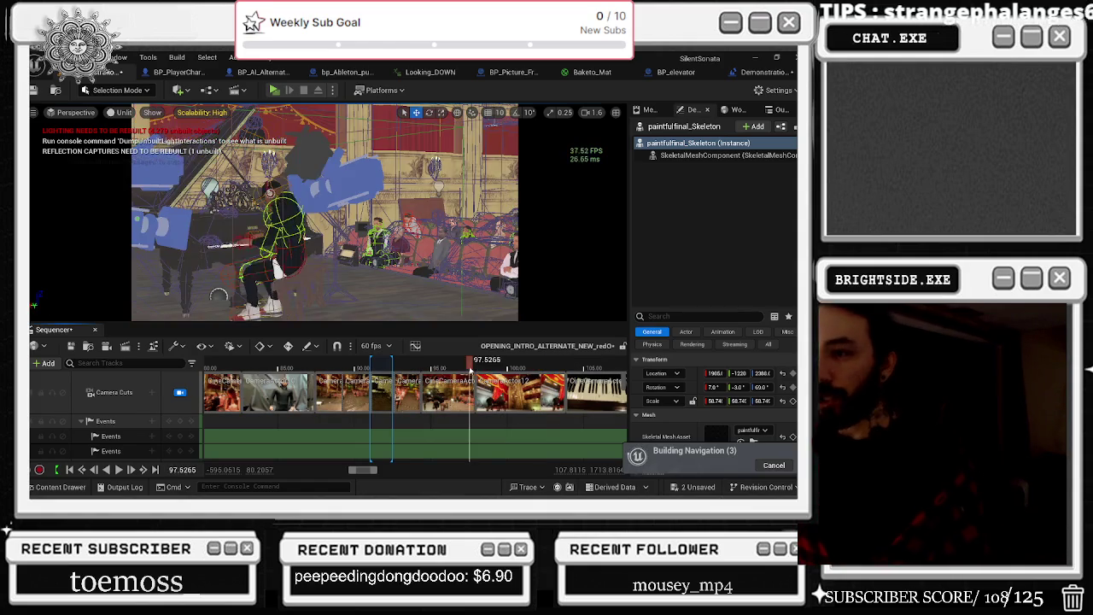
left_click_drag(473, 369, 479, 369)
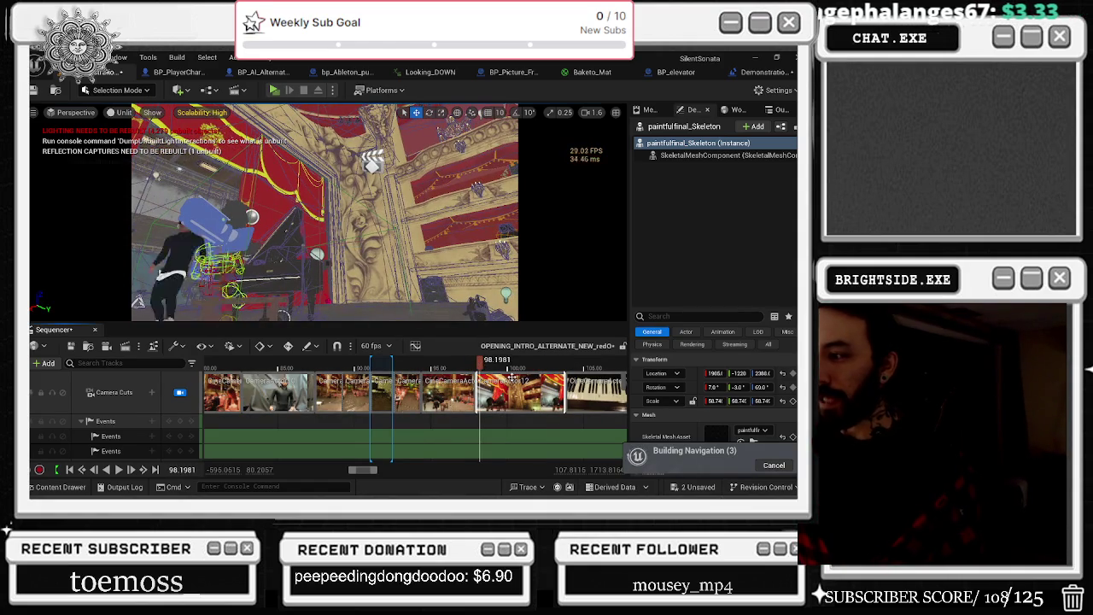
scroll(478, 376, "down", 5)
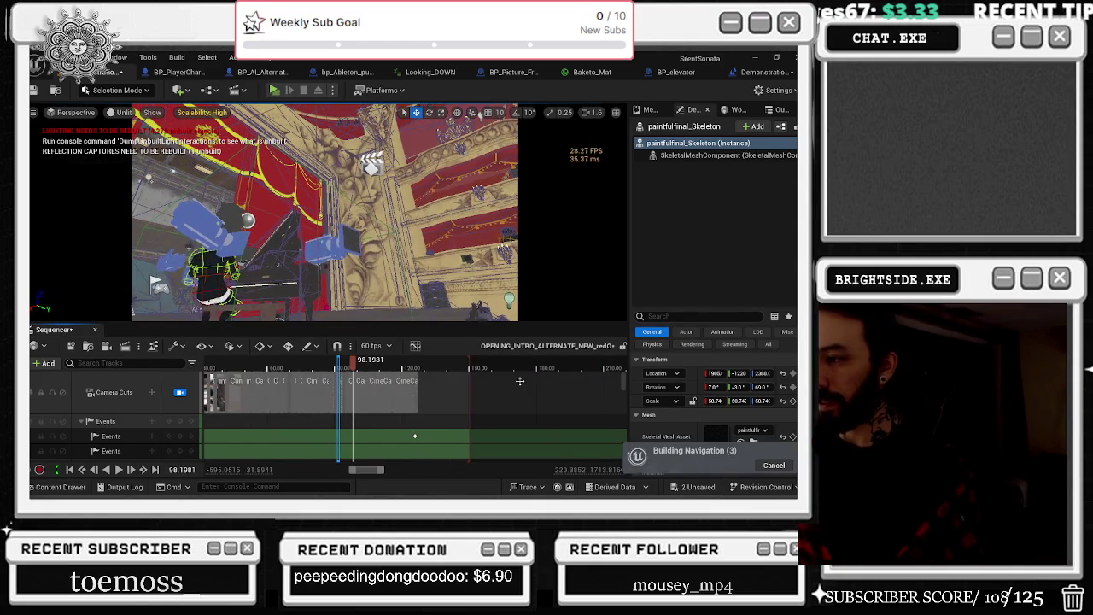
Step: Scrub back past 78 s to the elevator shot near 64 s and play through to about 100
left_click_drag(367, 373, 336, 367)
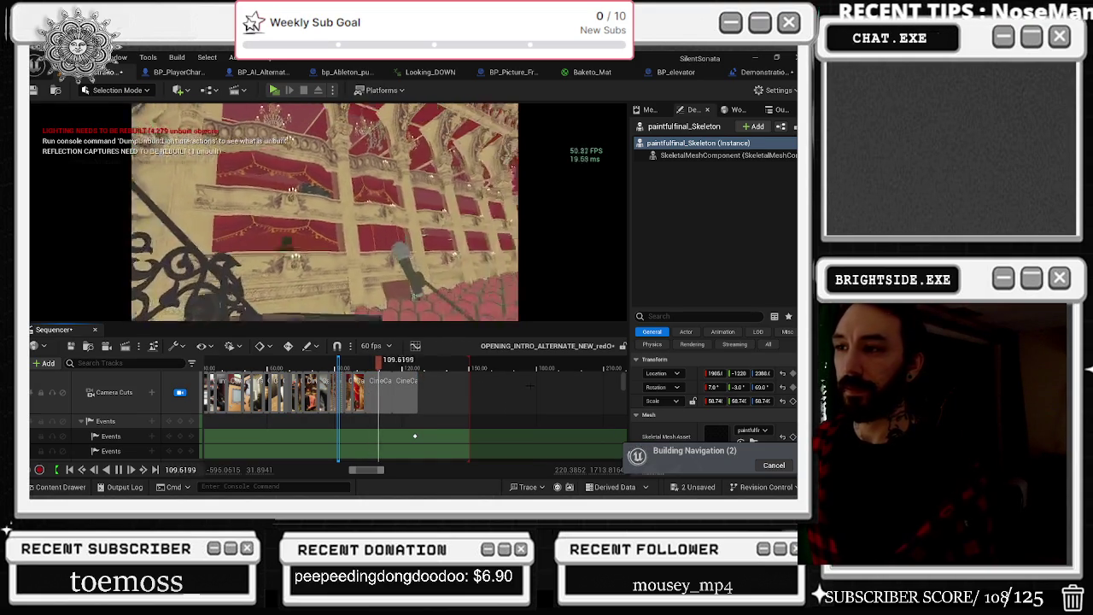
left_click(319, 360)
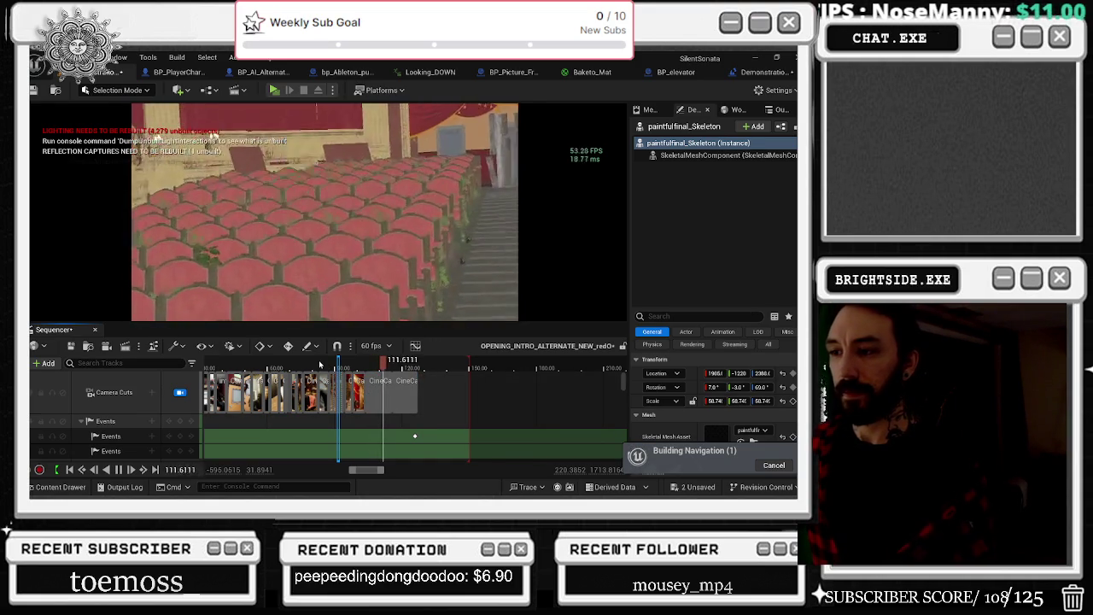
left_click(307, 363)
left_click_drag(308, 363, 275, 361)
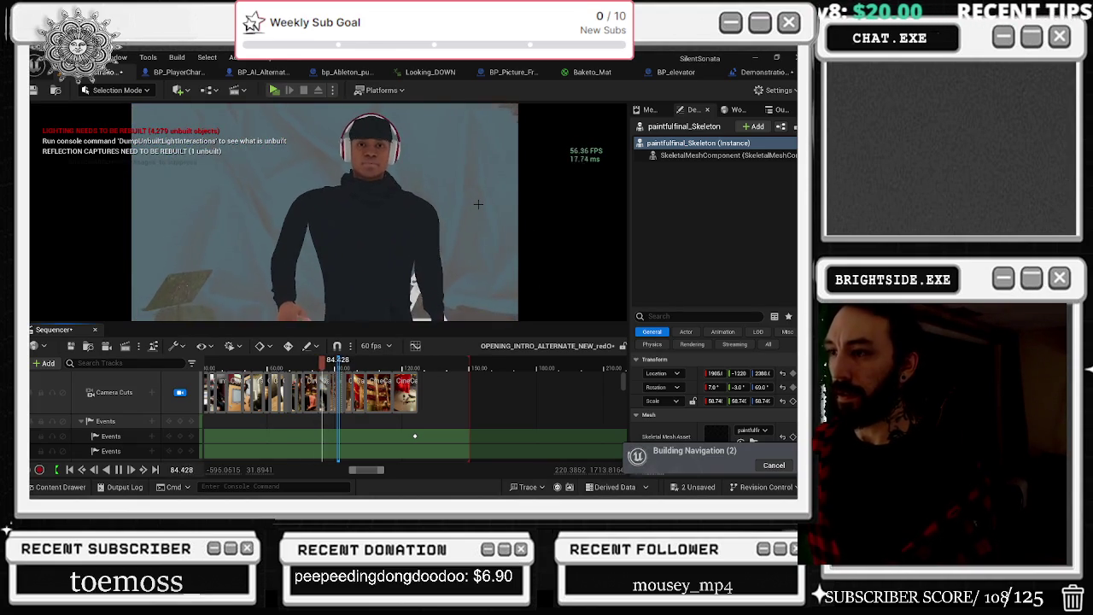
scroll(307, 407, "up", 3)
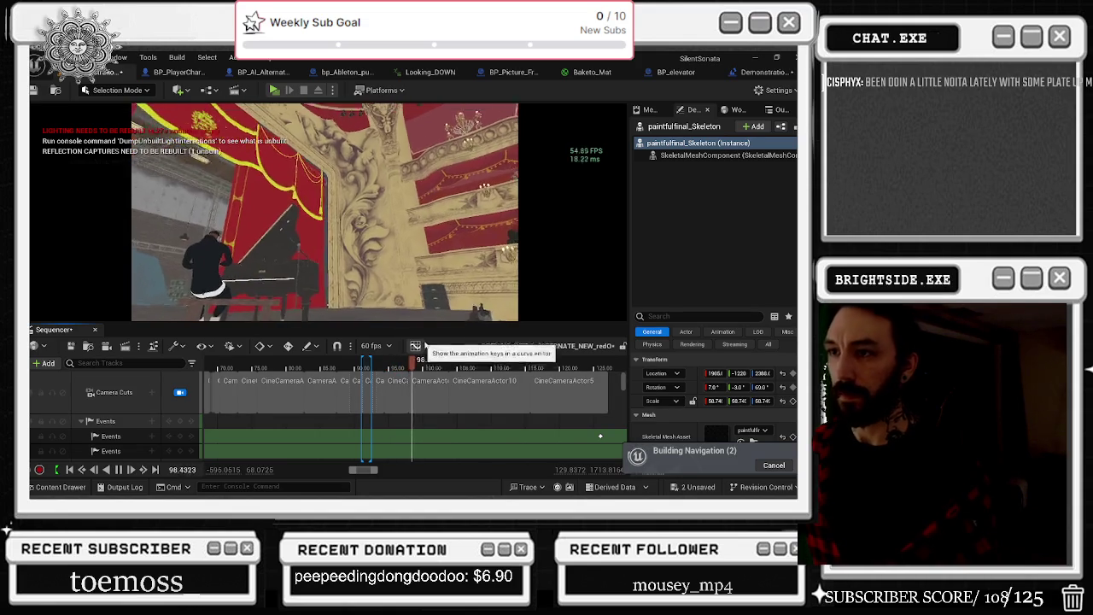
key("space")
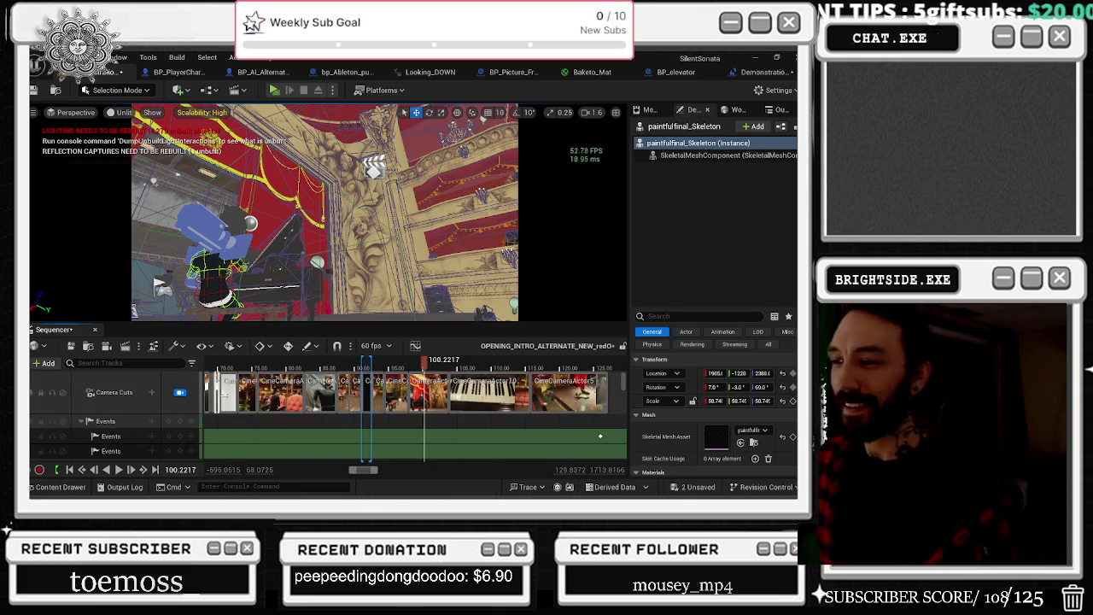
Step: Play the camera cuts from about 87.5 s and again from 81.5 s, stopping near 95
left_click_drag(419, 365, 344, 369)
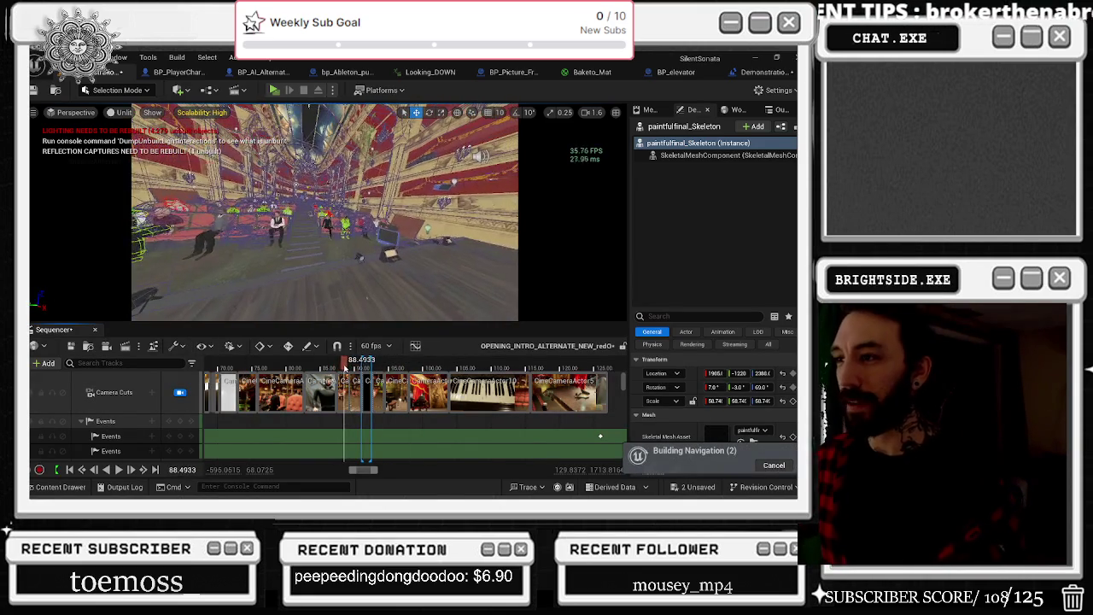
left_click_drag(342, 369, 331, 368)
key("space")
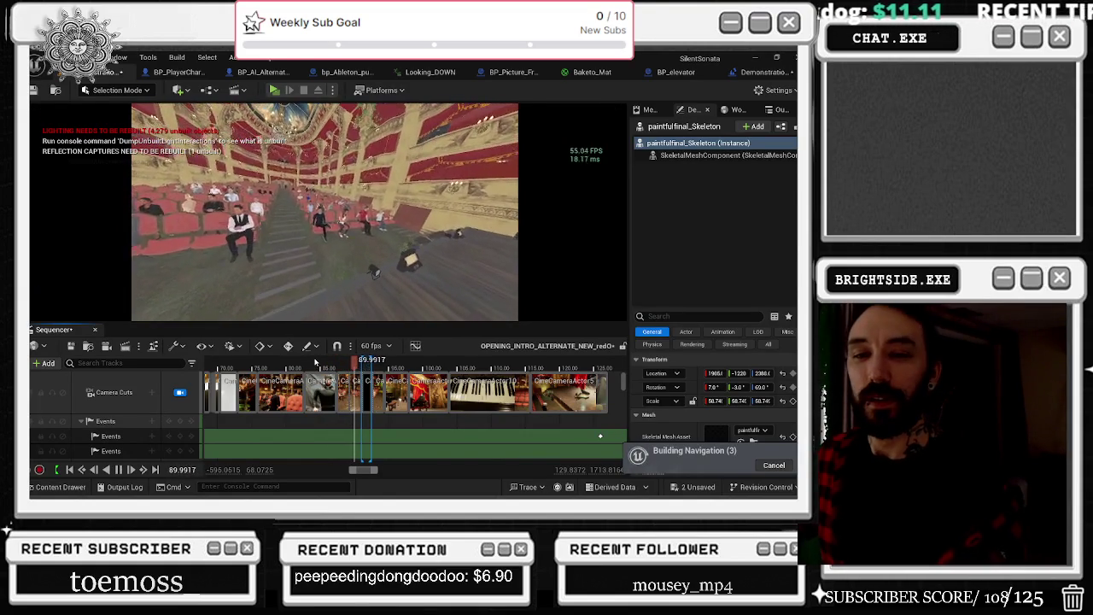
key("space")
left_click_drag(315, 363, 298, 363)
key("space")
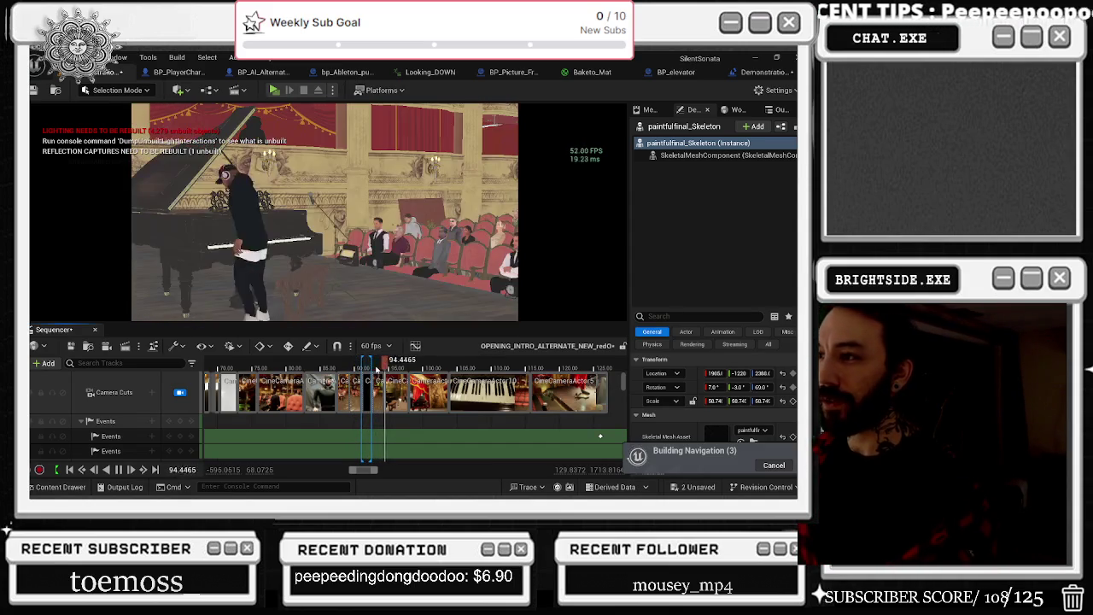
key("space")
Step: Replay the sequence from around 88.4 s
scroll(375, 372, "up", 3)
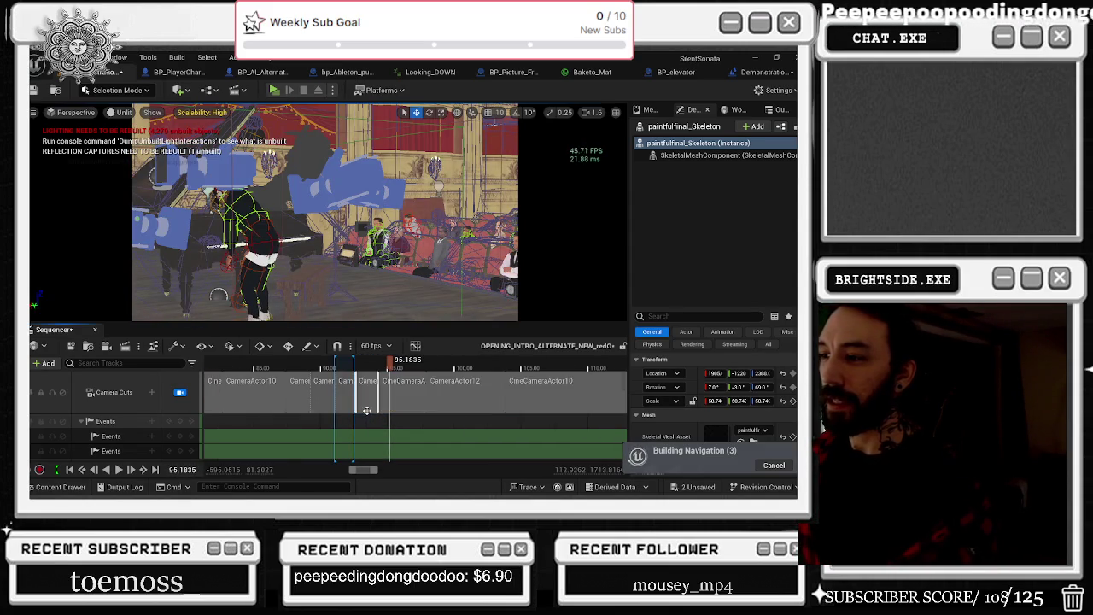
left_click(359, 363)
left_click_drag(360, 364, 285, 373)
key("space")
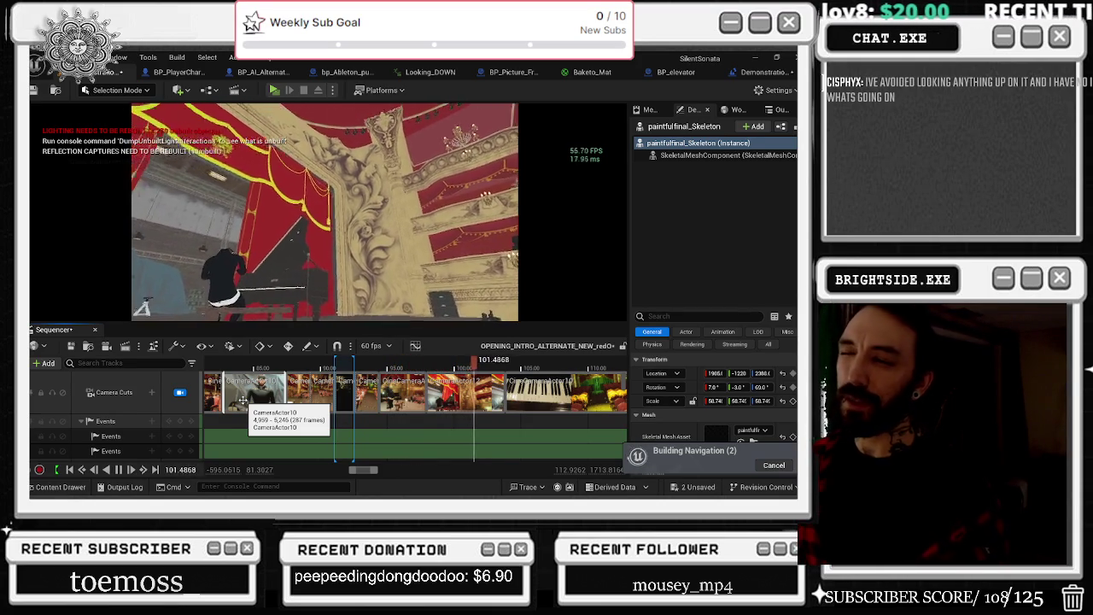
key("space")
Step: Select the Sitting pianist actor in the viewport and set the playhead to about 99.1
left_click_drag(282, 256, 327, 287)
left_click(327, 286)
mouse_move(485, 367)
left_mouse_down()
mouse_move(443, 386)
mouse_move(453, 386)
left_mouse_up()
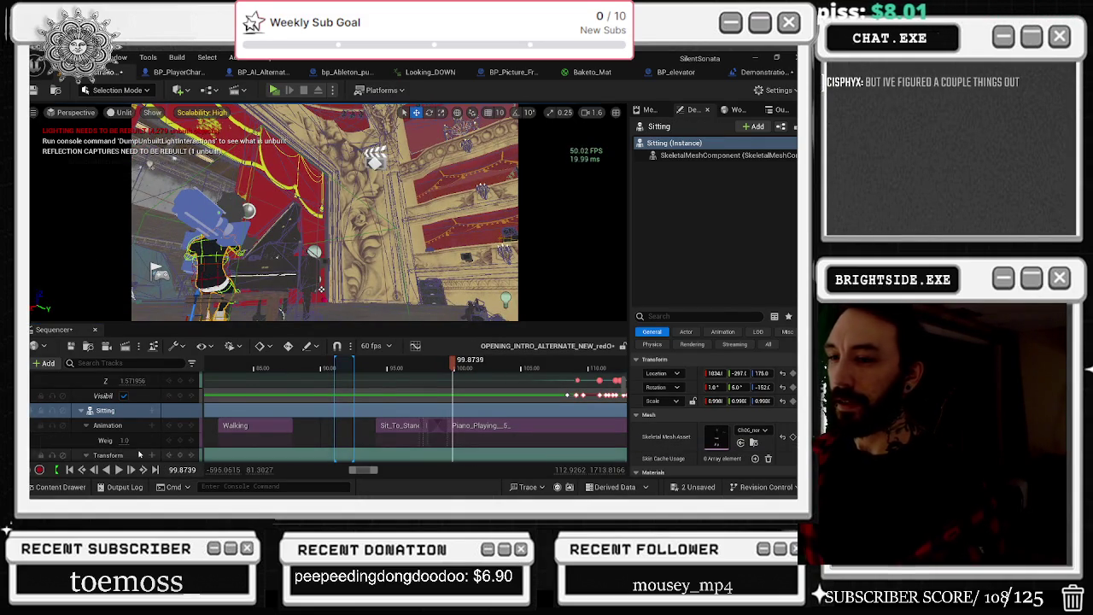
Step: Expand the Sitting pianist's Transform track, undoing an accidental -7 pitch key
left_click(85, 455)
scroll(144, 432, "down", 2)
left_click(92, 436)
scroll(144, 433, "down", 4)
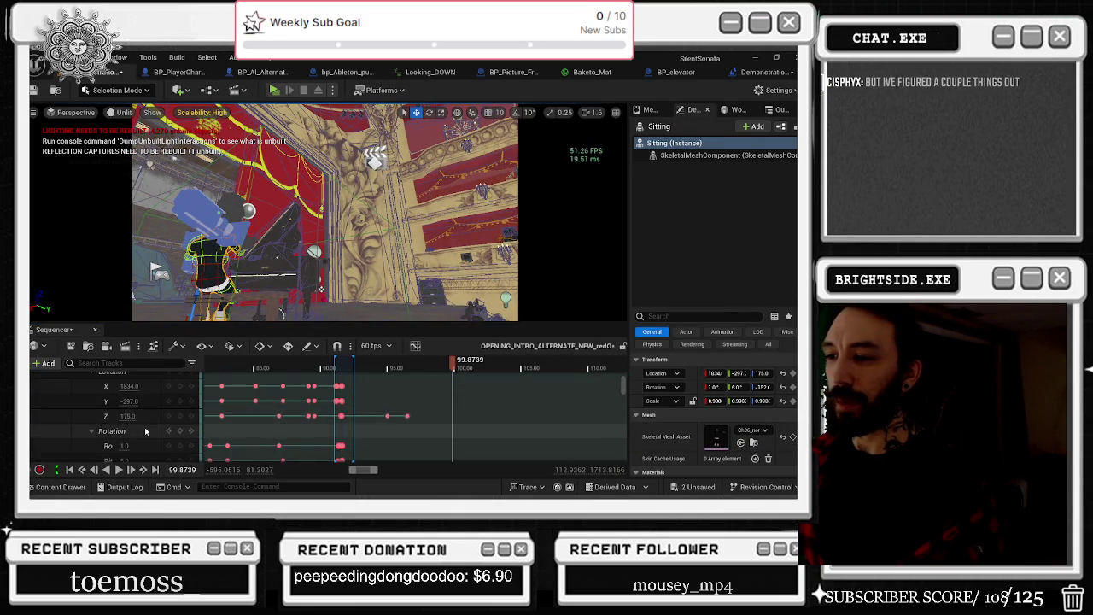
left_click(147, 427)
left_click_drag(147, 427, 120, 412)
key("ctrl+z")
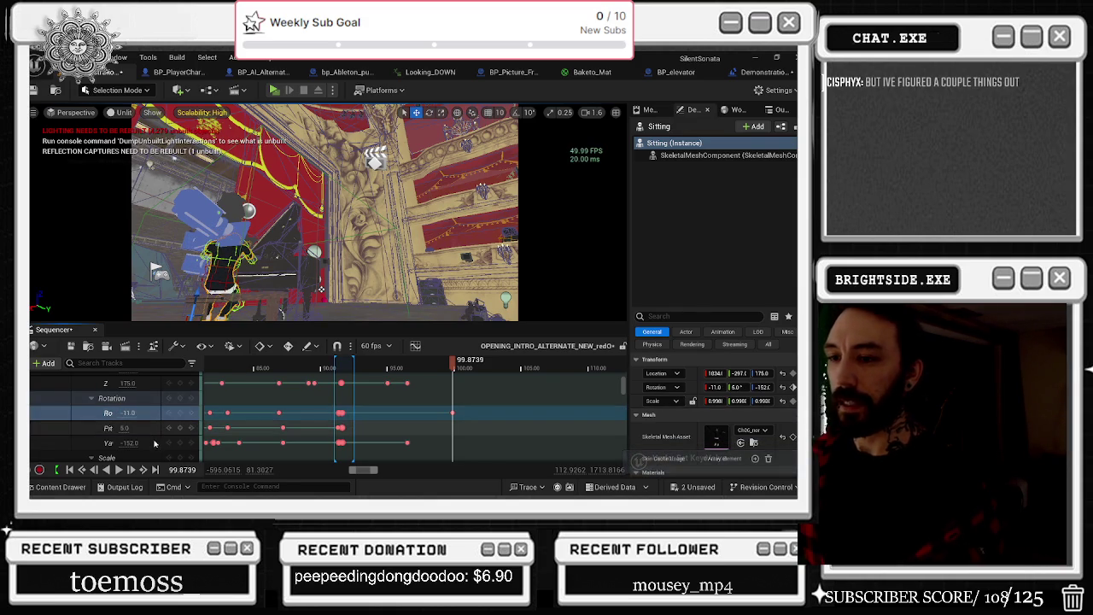
Step: Key the Sitting pianist's rotation Yaw to -135 at the playhead near 99.8
scroll(153, 424, "down", 3)
left_click(153, 425)
scroll(152, 426, "up", 3)
left_click(151, 427)
scroll(149, 429, "down", 2)
scroll(149, 429, "down", 1)
mouse_move(128, 439)
left_mouse_down()
mouse_move(114, 440)
mouse_move(142, 440)
left_mouse_up()
Step: Preview the pianist's turn by playing from about 96.8 s
mouse_move(451, 365)
left_mouse_down()
mouse_move(390, 367)
mouse_move(411, 400)
left_mouse_up()
key("space")
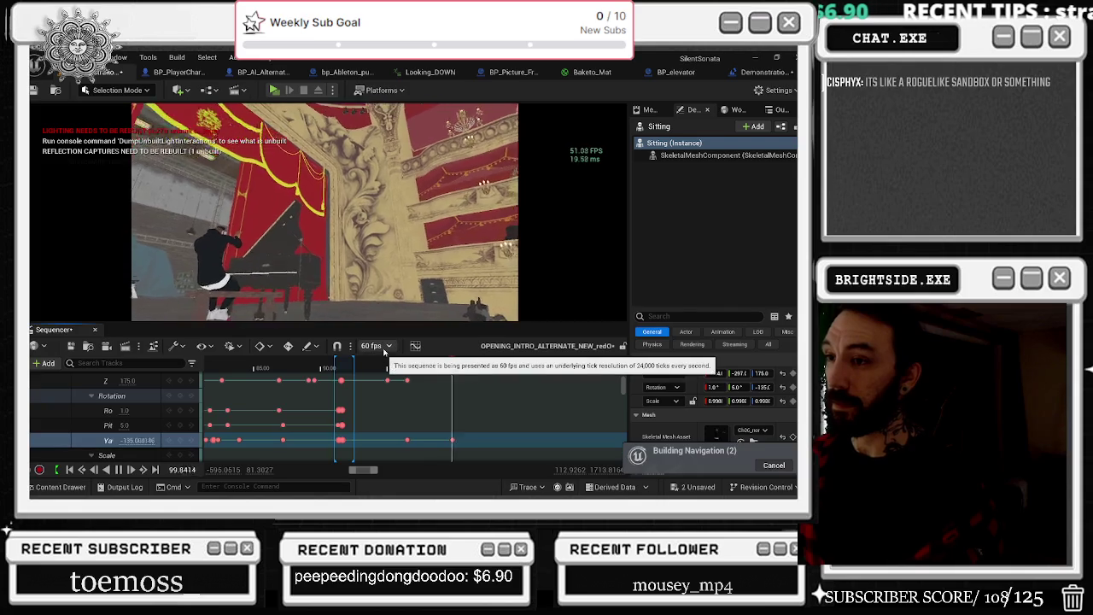
key("space")
scroll(465, 421, "down", 3)
scroll(464, 421, "down", 4)
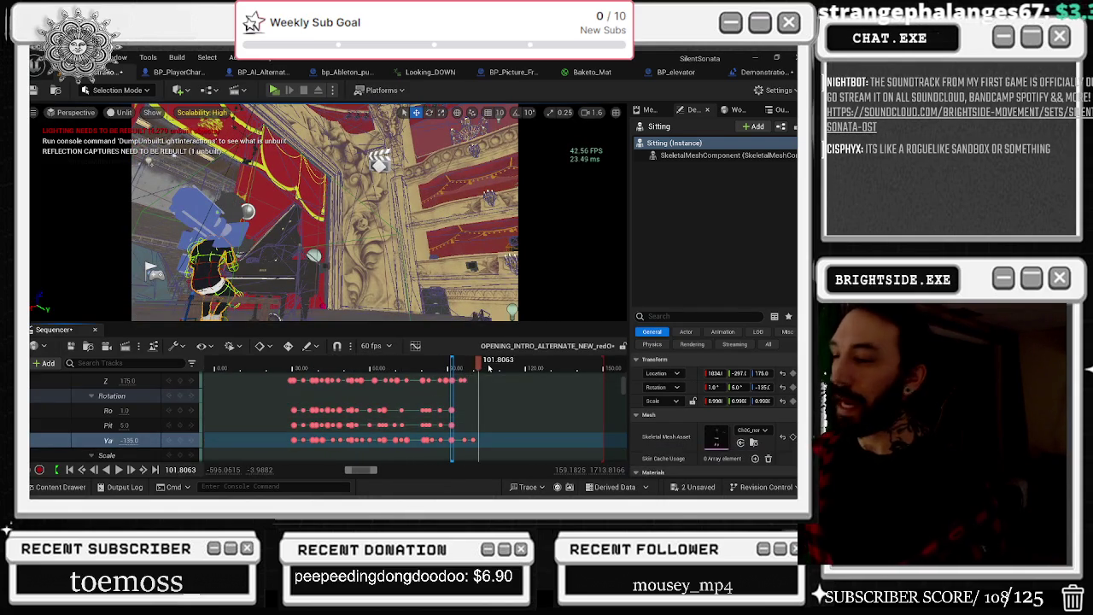
Step: Replay from about 87.5 s, then move the playhead to about 77 and then 89.6
mouse_move(470, 365)
left_mouse_down()
mouse_move(430, 367)
mouse_move(442, 367)
left_mouse_up()
key("space")
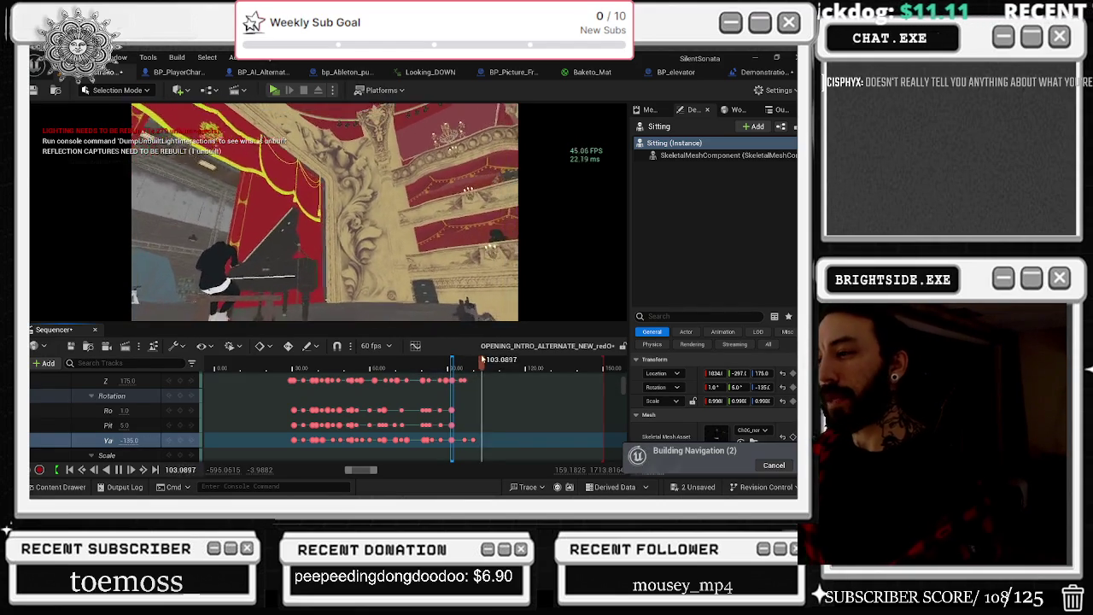
key("space")
key("space")
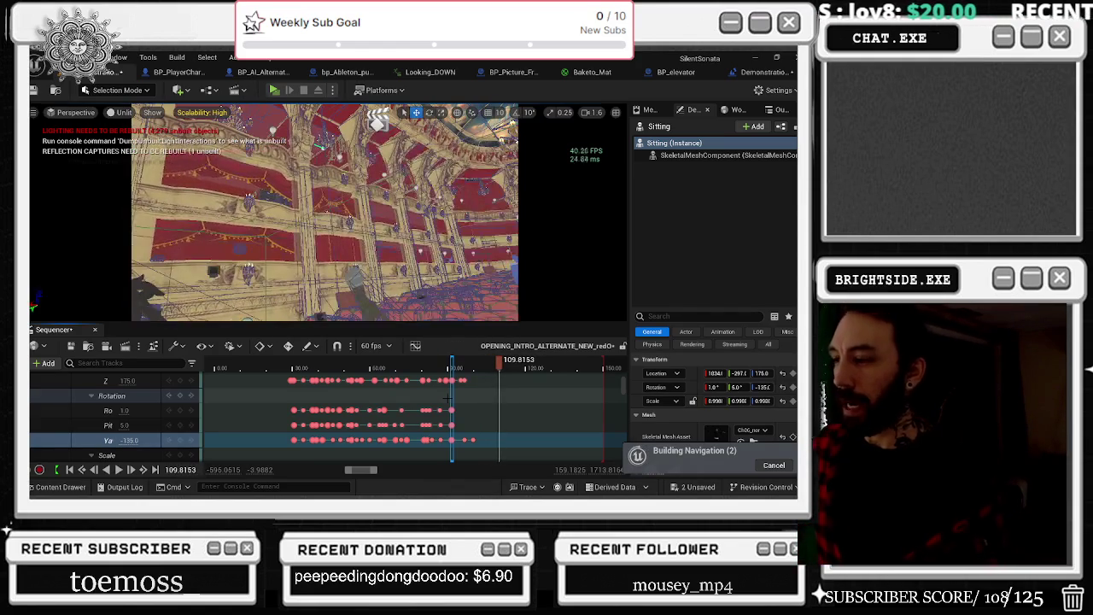
left_click(410, 369)
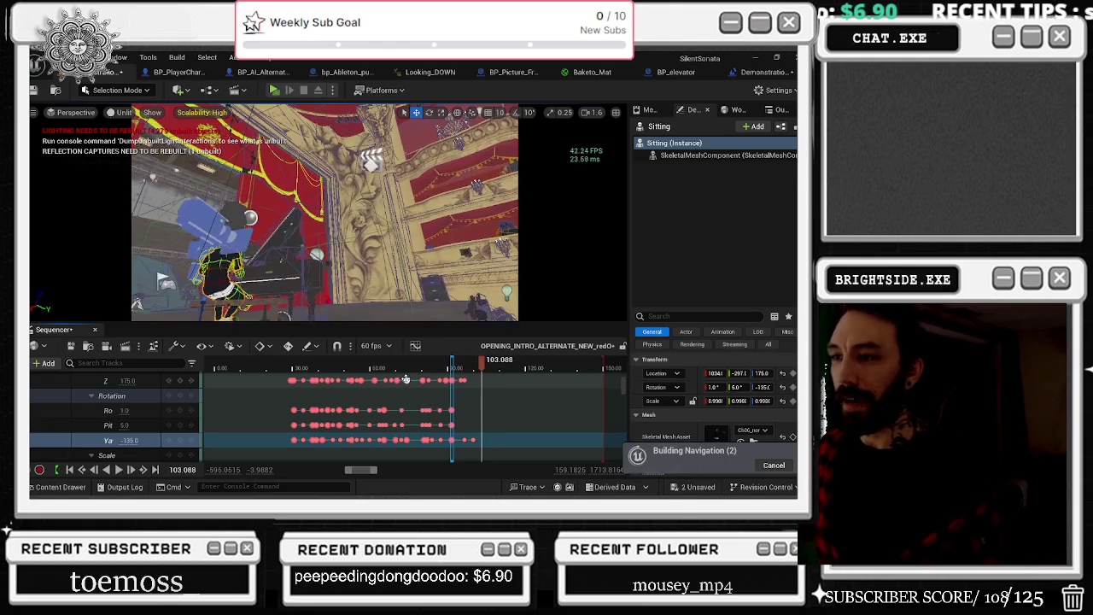
scroll(405, 380, "up", 10)
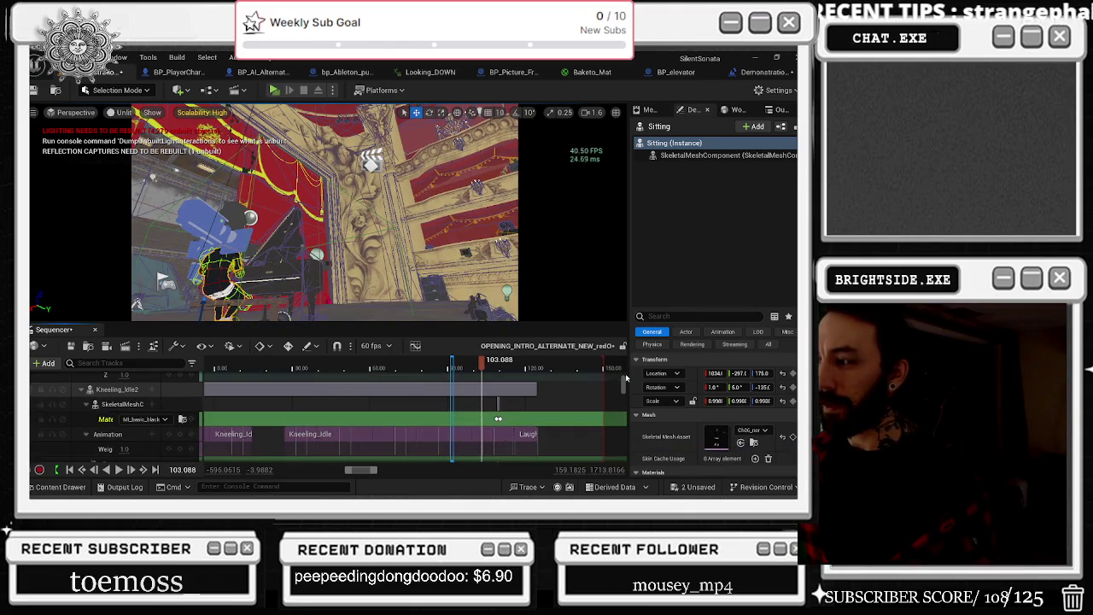
left_click(314, 359)
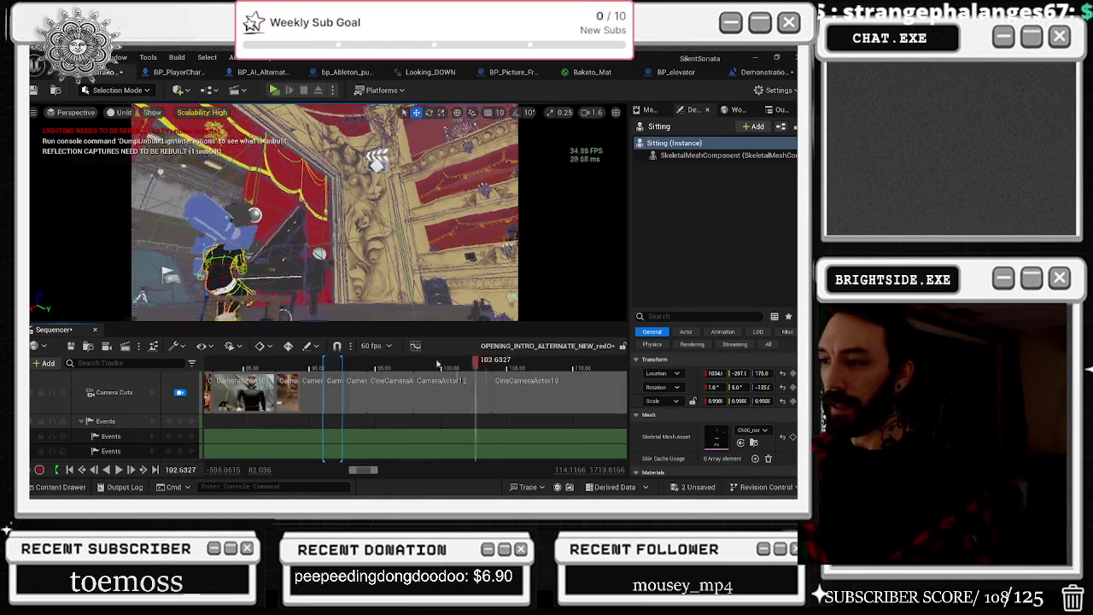
Step: Replay the camera cuts from about 91 and 88.9 s, then open the CineCameraActor4 section's menu
left_click_drag(307, 363, 321, 364)
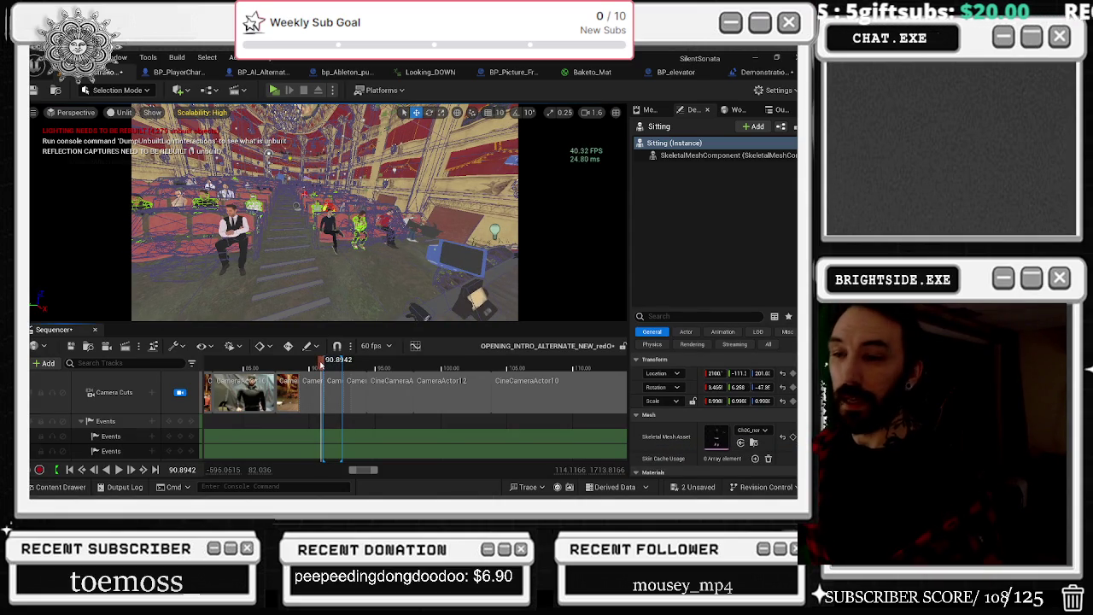
left_click_drag(321, 365, 323, 365)
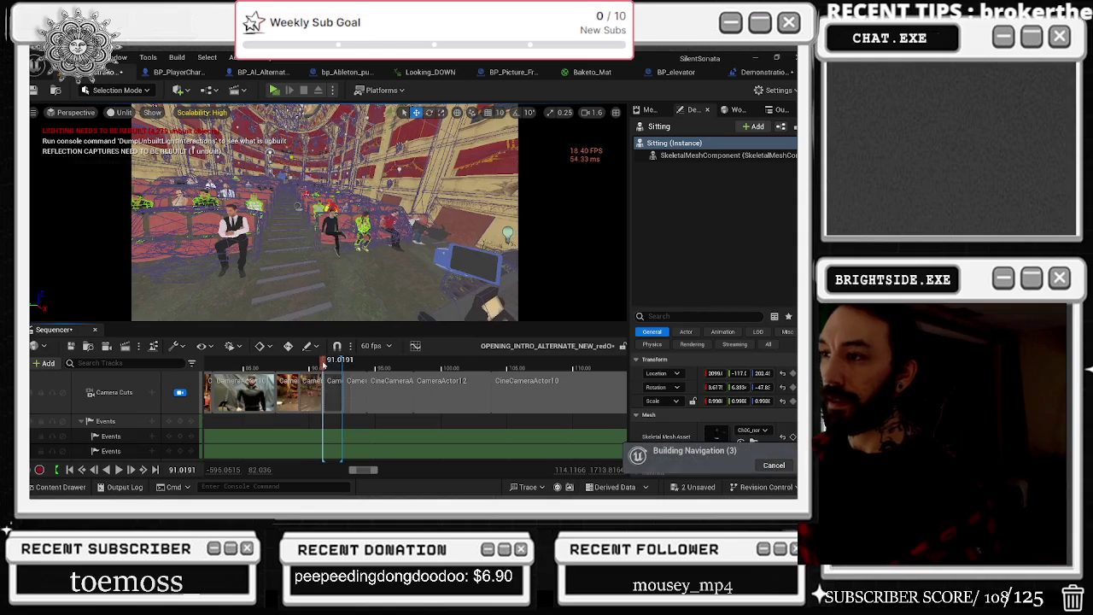
key("space")
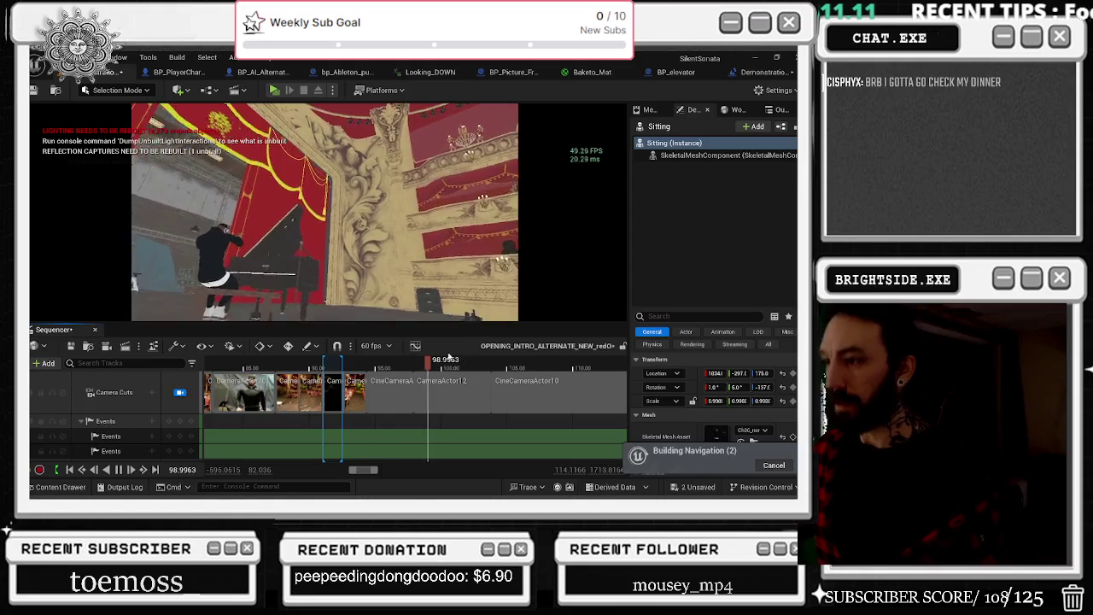
left_click_drag(460, 351, 275, 362)
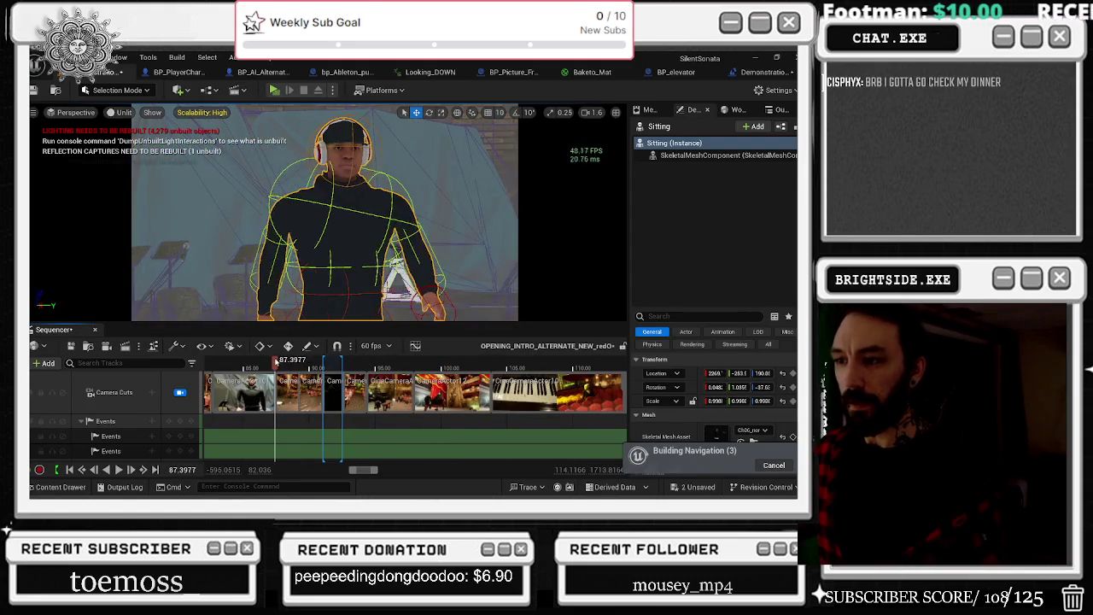
key("space")
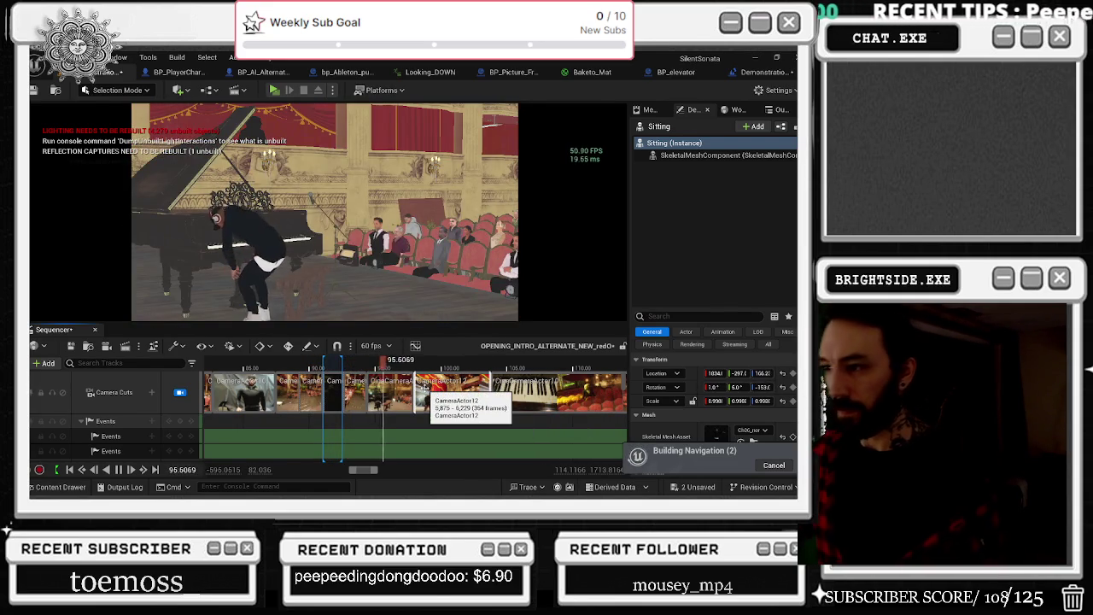
left_click(388, 367)
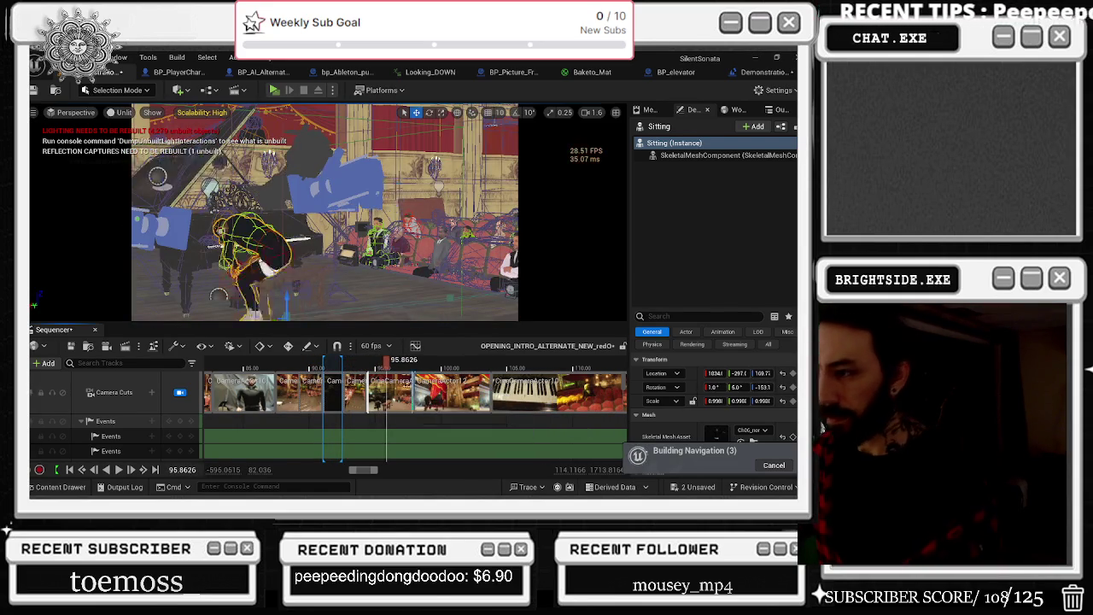
right_click(397, 393)
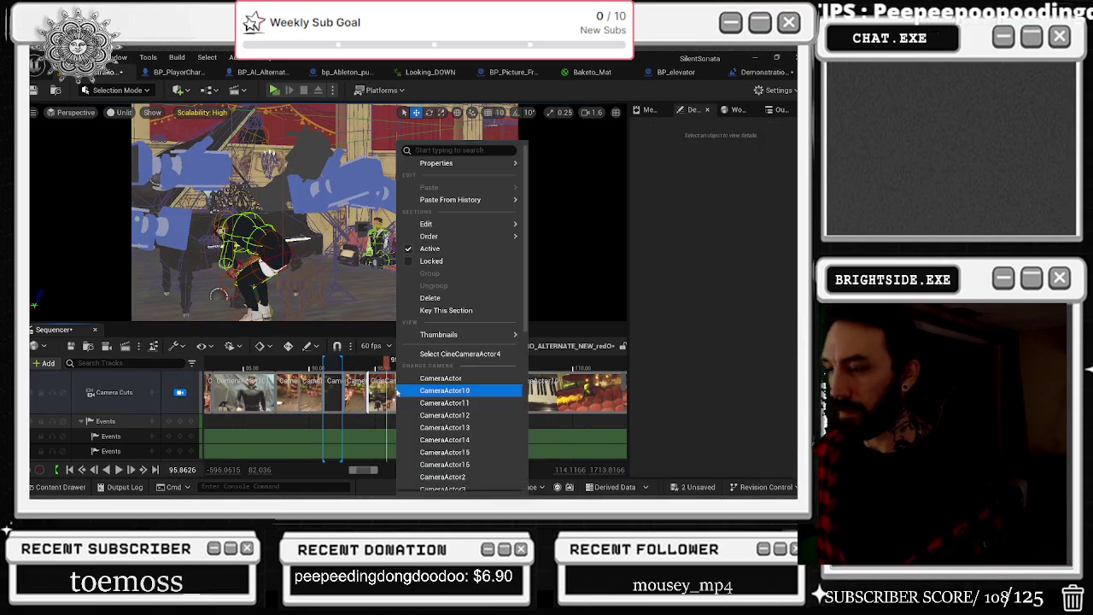
Step: Split the CineCameraActor4 section with Edit > Split Section and move the playhead to about 91
mouse_move(469, 340)
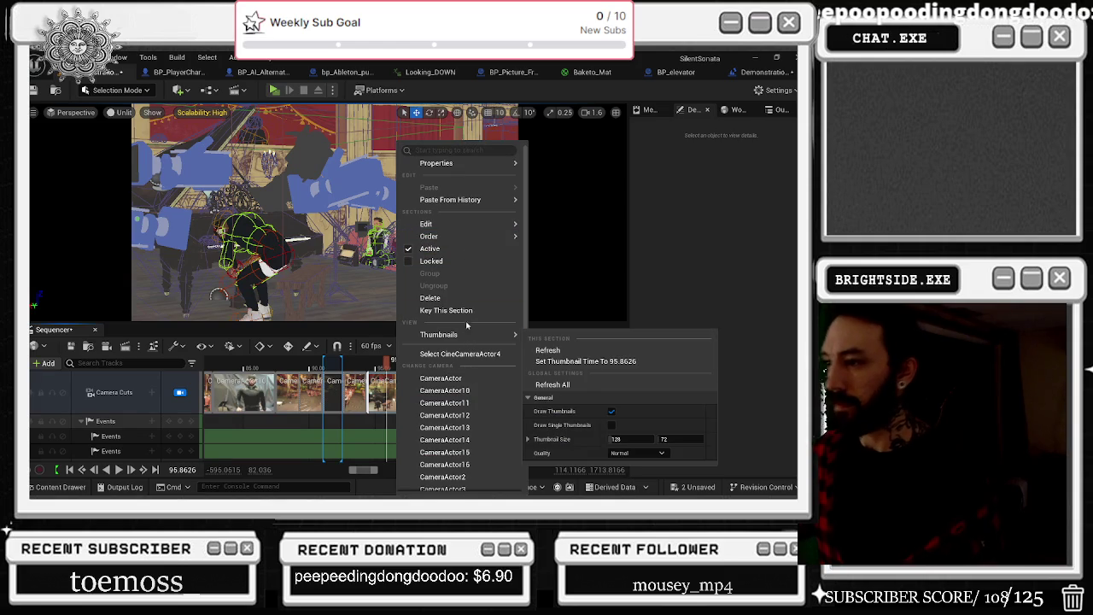
mouse_move(447, 203)
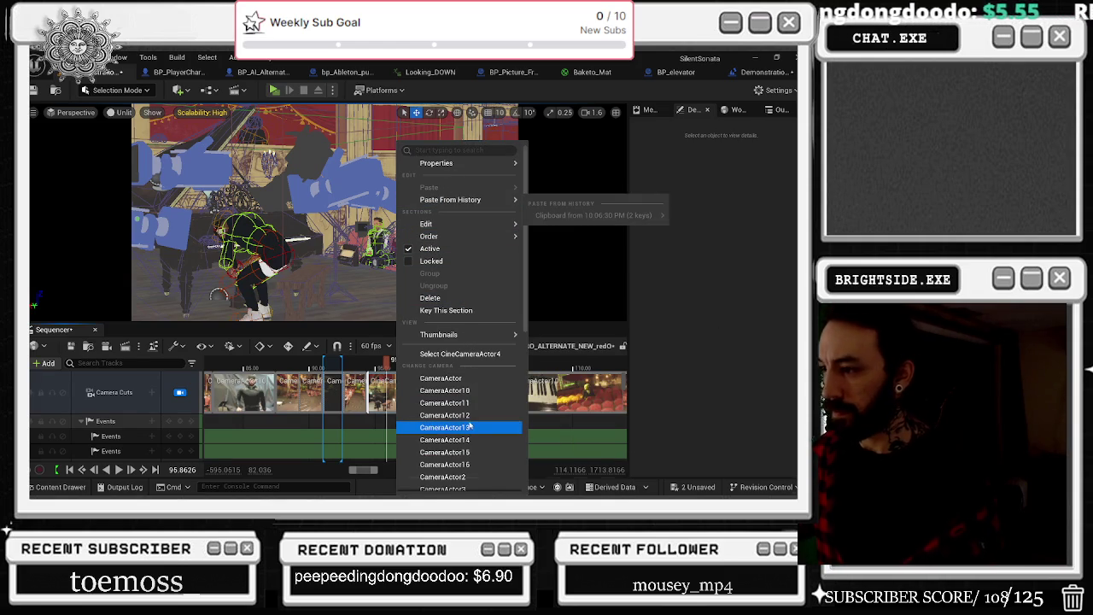
scroll(467, 427, "down", 5)
scroll(467, 430, "up", 5)
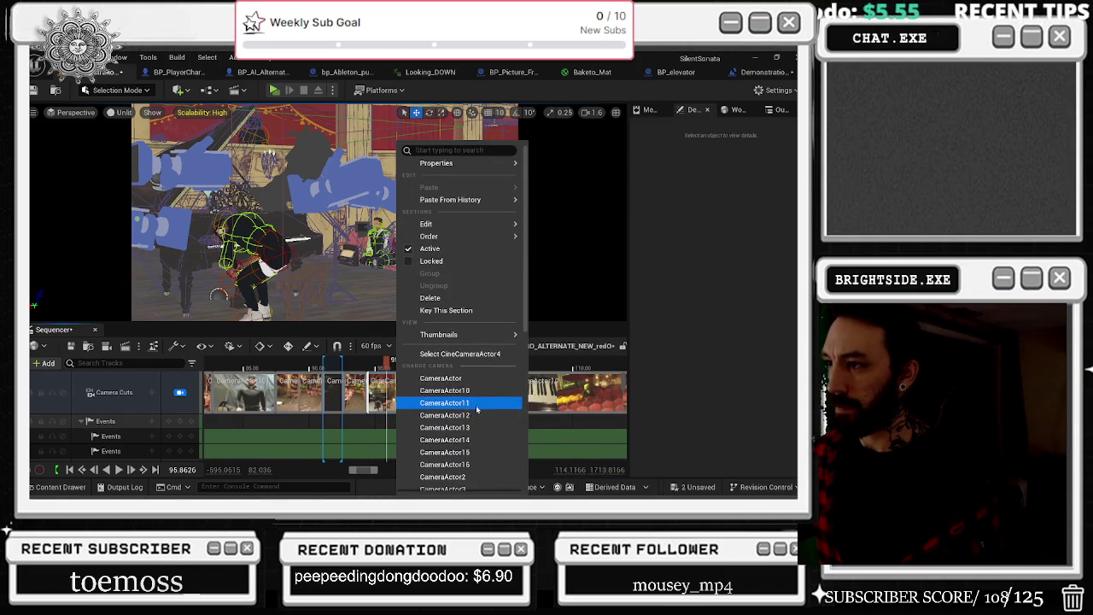
mouse_move(478, 224)
left_click(573, 277)
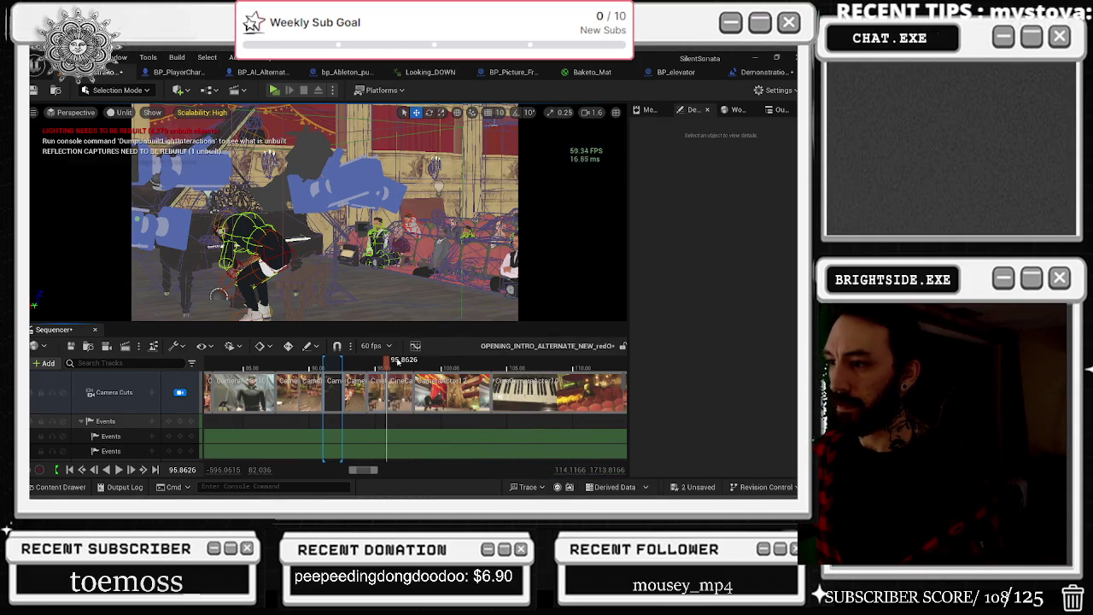
left_click(316, 366)
left_click(323, 364)
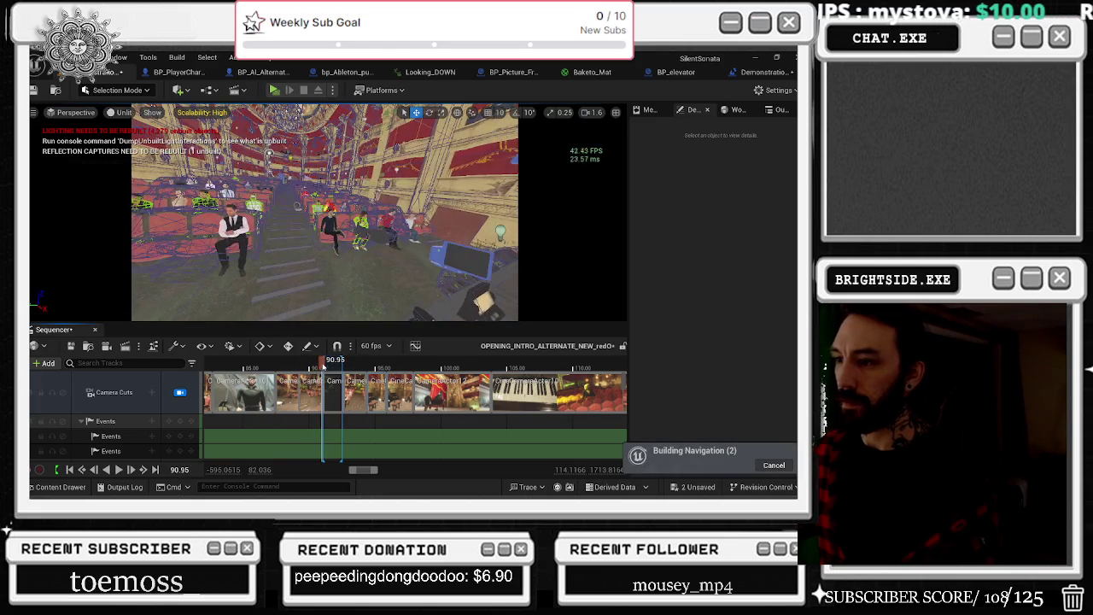
left_click_drag(323, 365, 322, 364)
key("space")
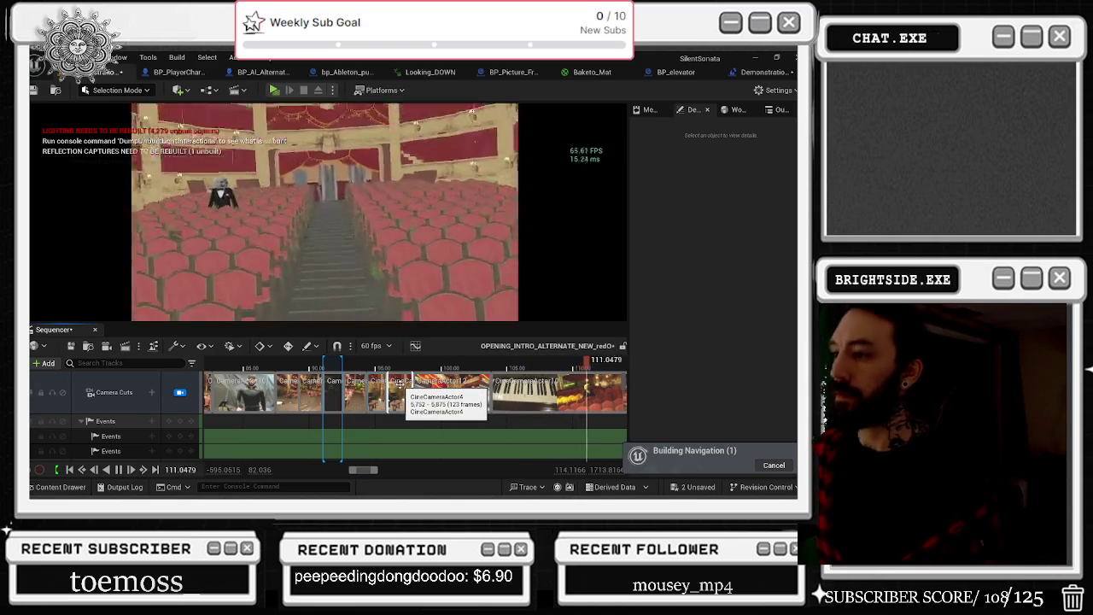
left_click(416, 365)
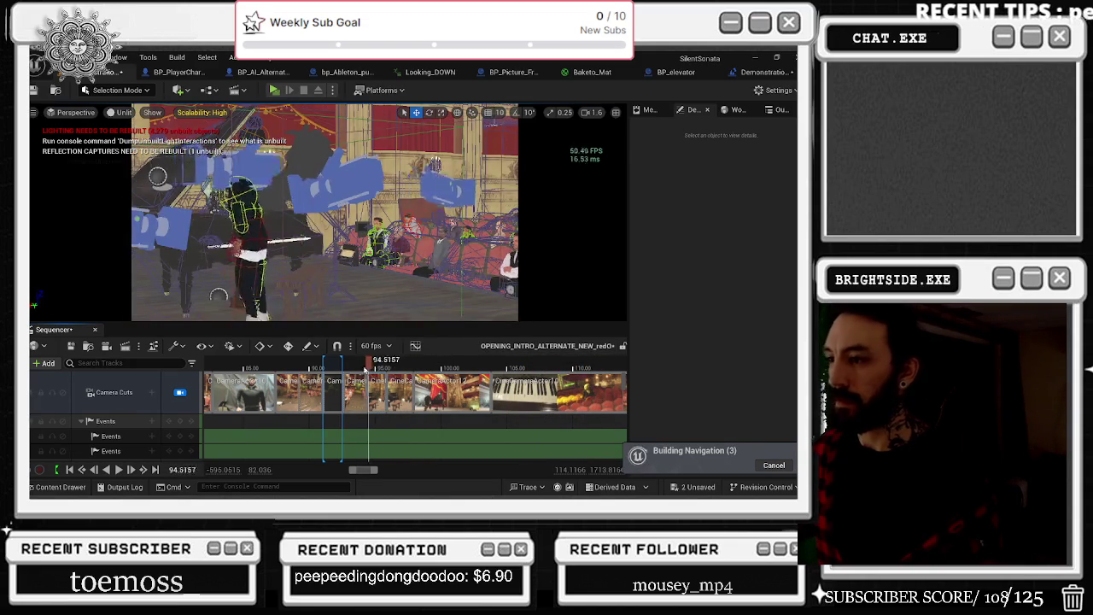
key("space")
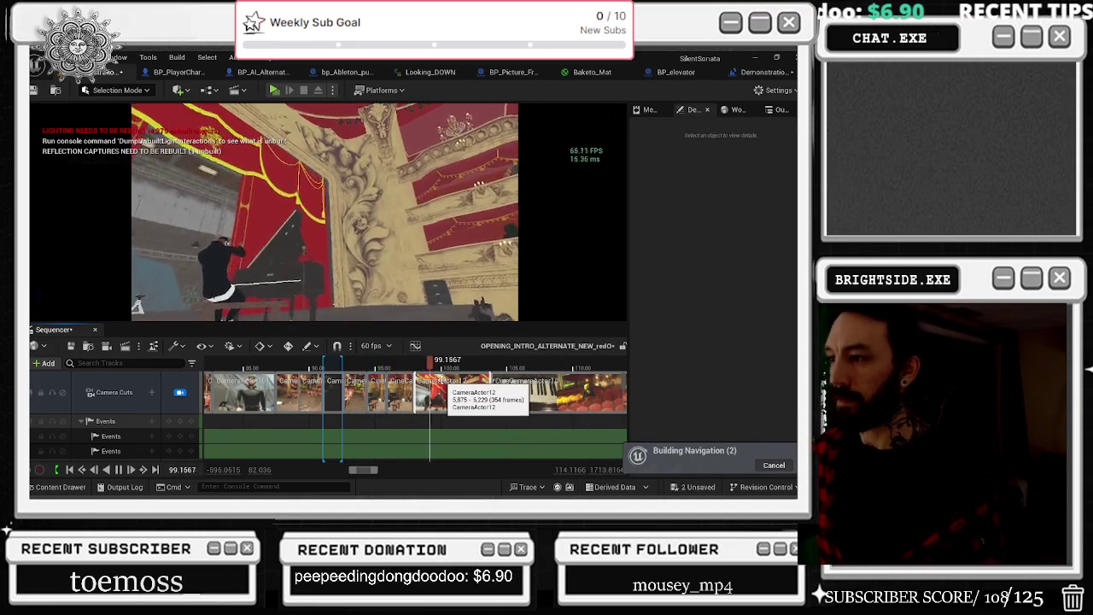
left_click(354, 365)
mouse_move(353, 367)
left_mouse_down()
mouse_move(369, 367)
mouse_move(348, 363)
left_mouse_up()
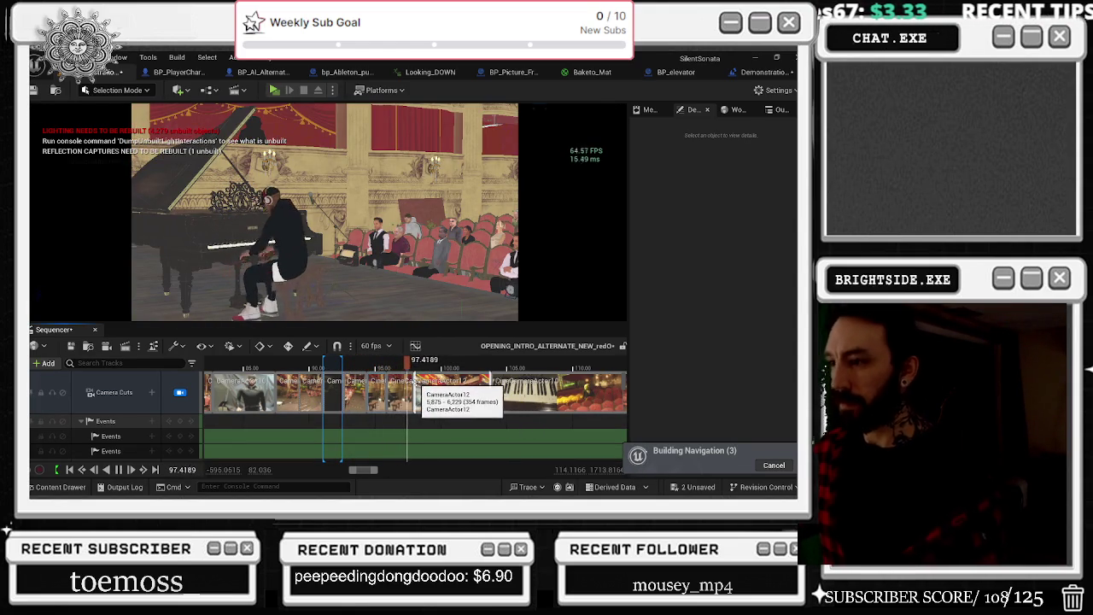
key("space")
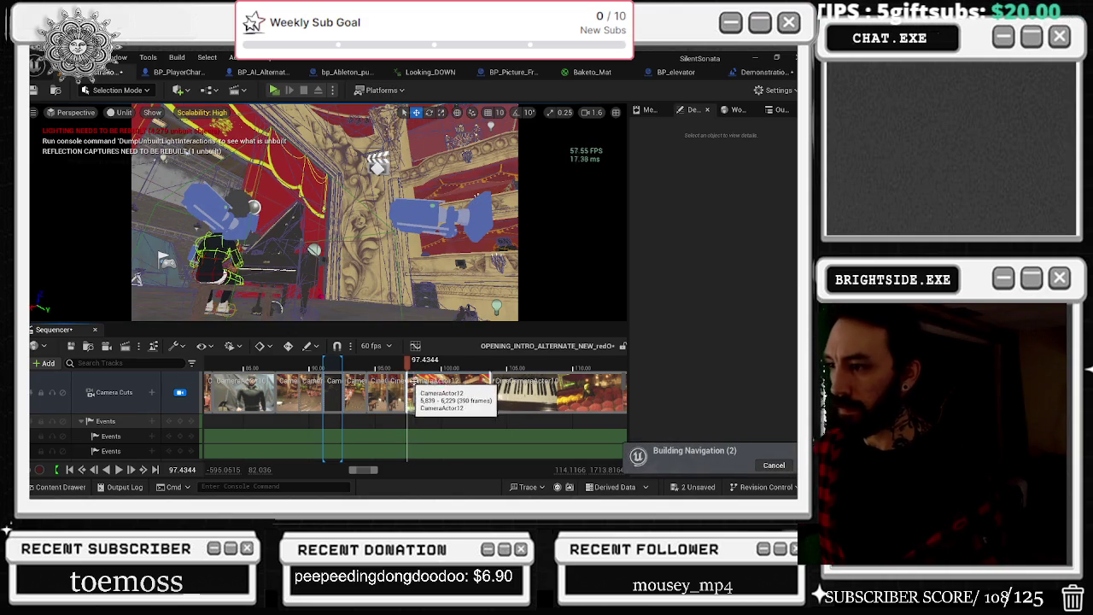
left_click_drag(406, 366, 387, 365)
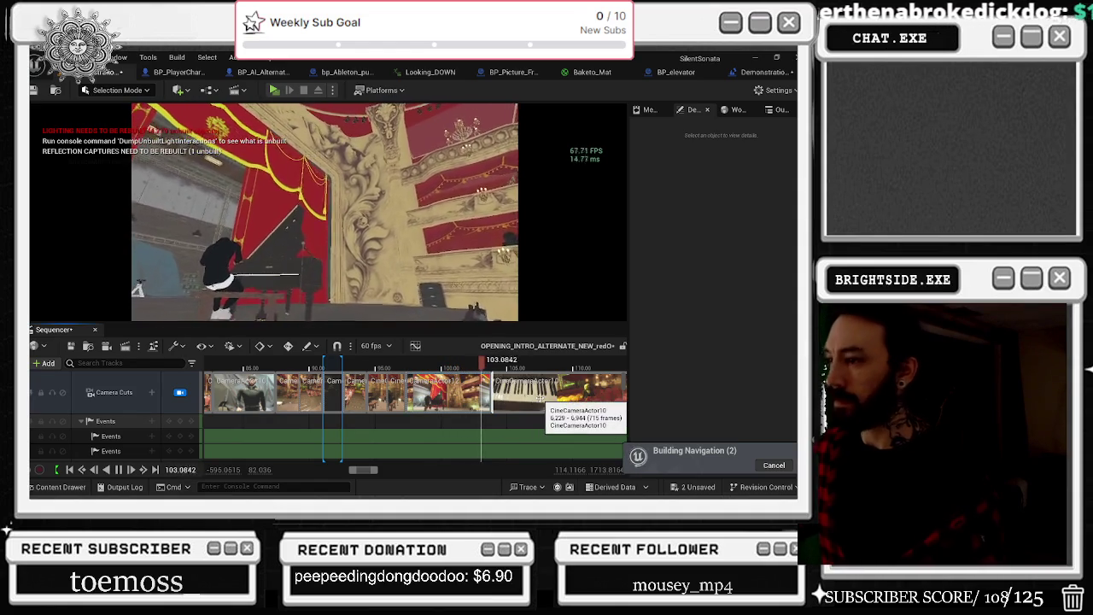
left_click(286, 364)
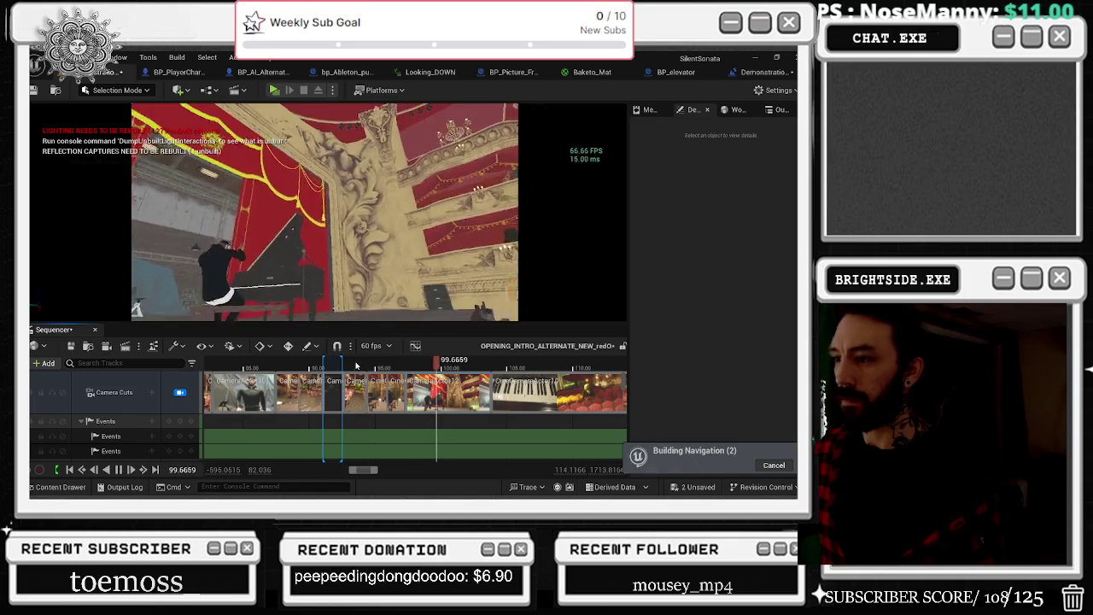
left_click_drag(355, 365, 309, 369)
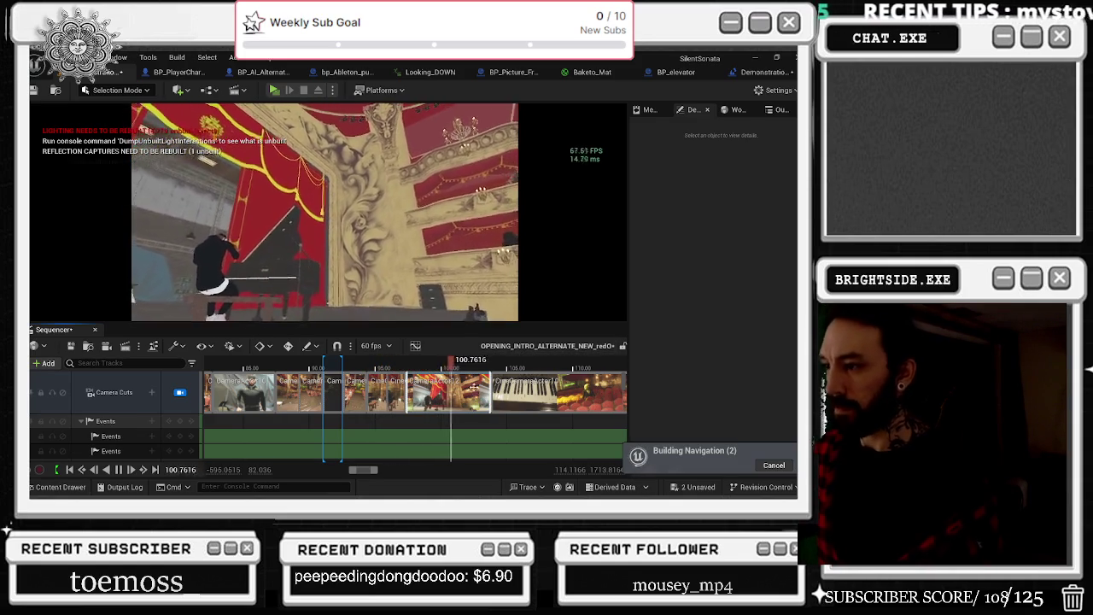
key("space")
left_click(274, 369)
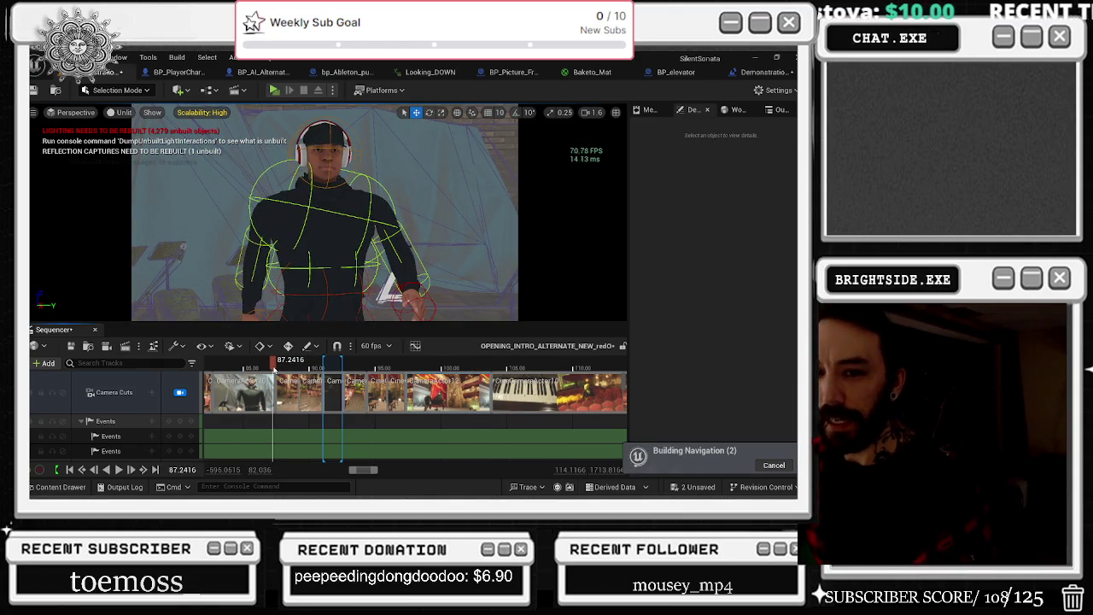
left_click_drag(273, 364, 274, 365)
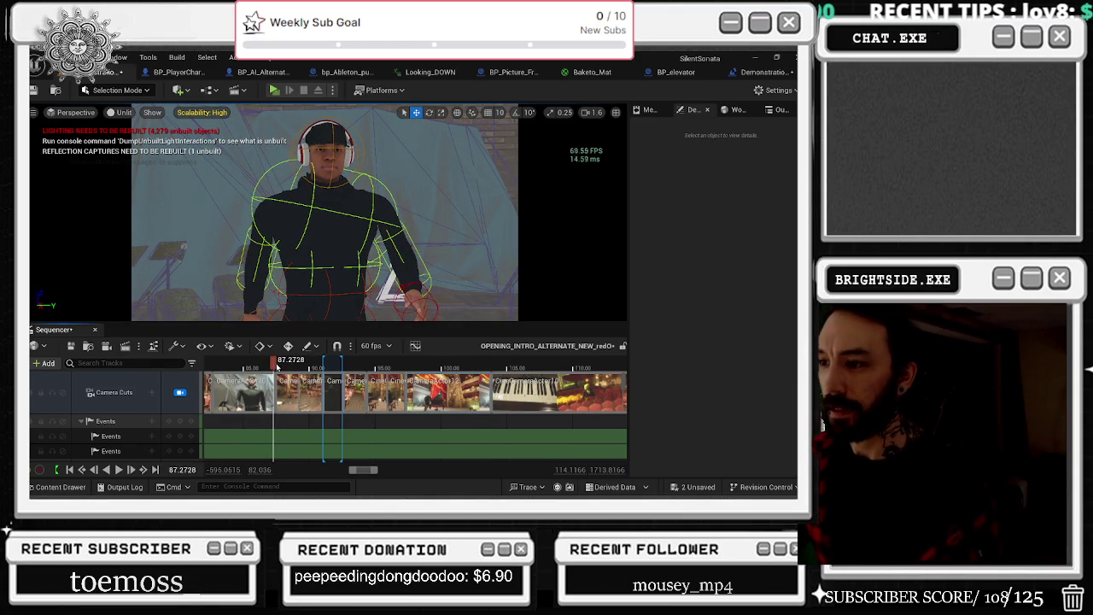
key("space")
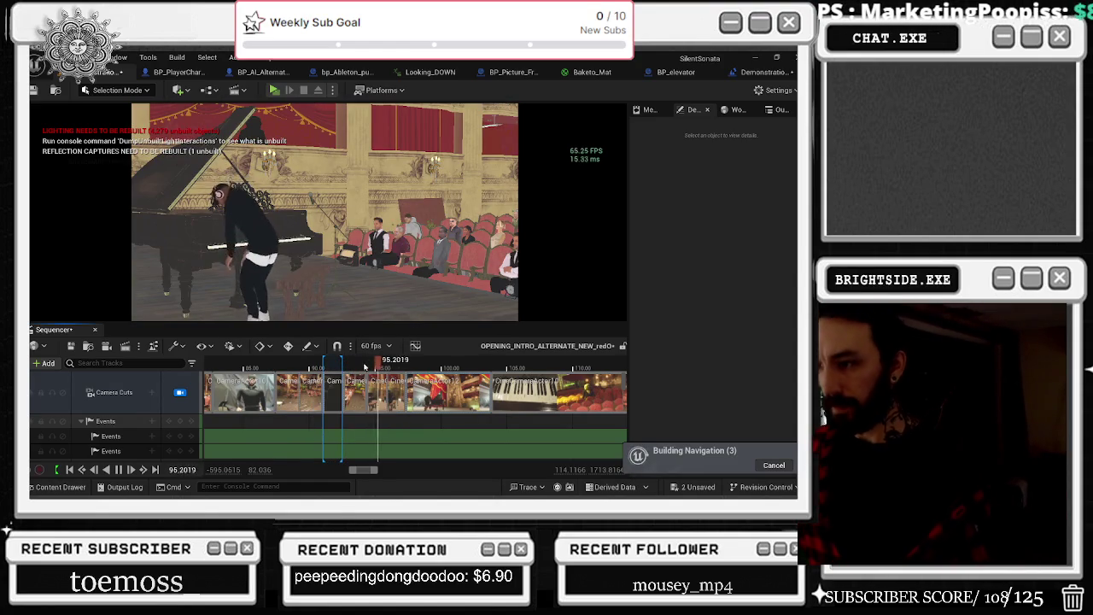
left_click(268, 363)
left_click_drag(273, 363, 276, 364)
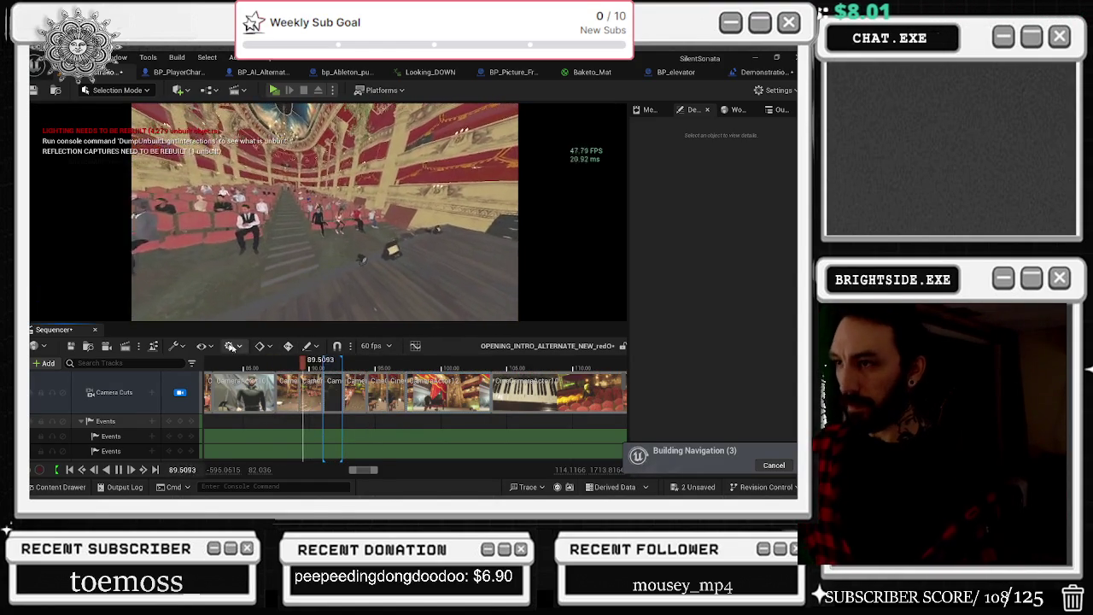
left_click(283, 363)
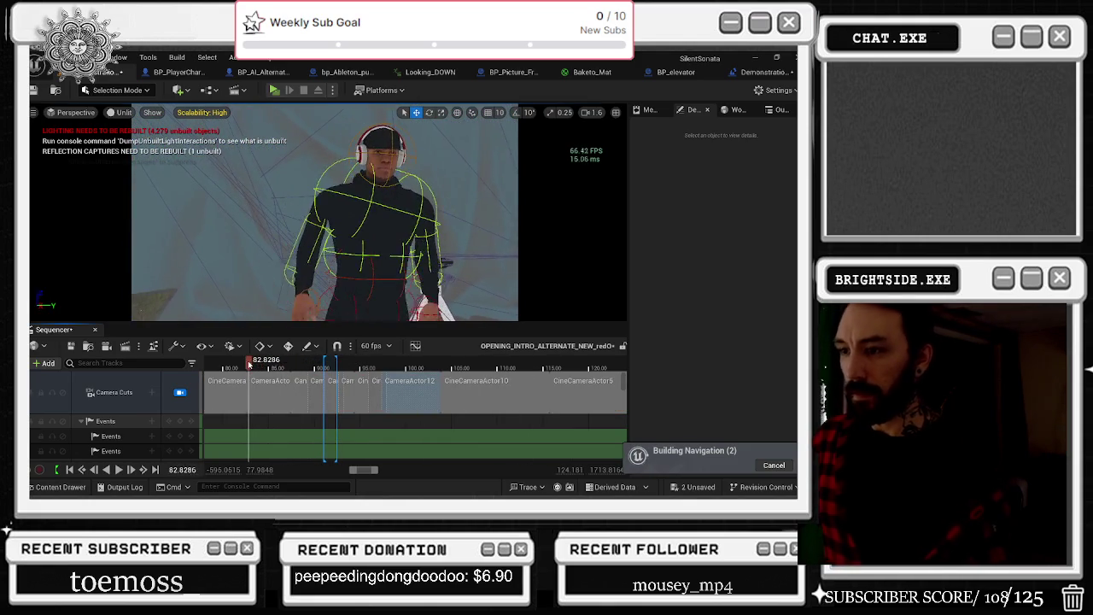
key("space")
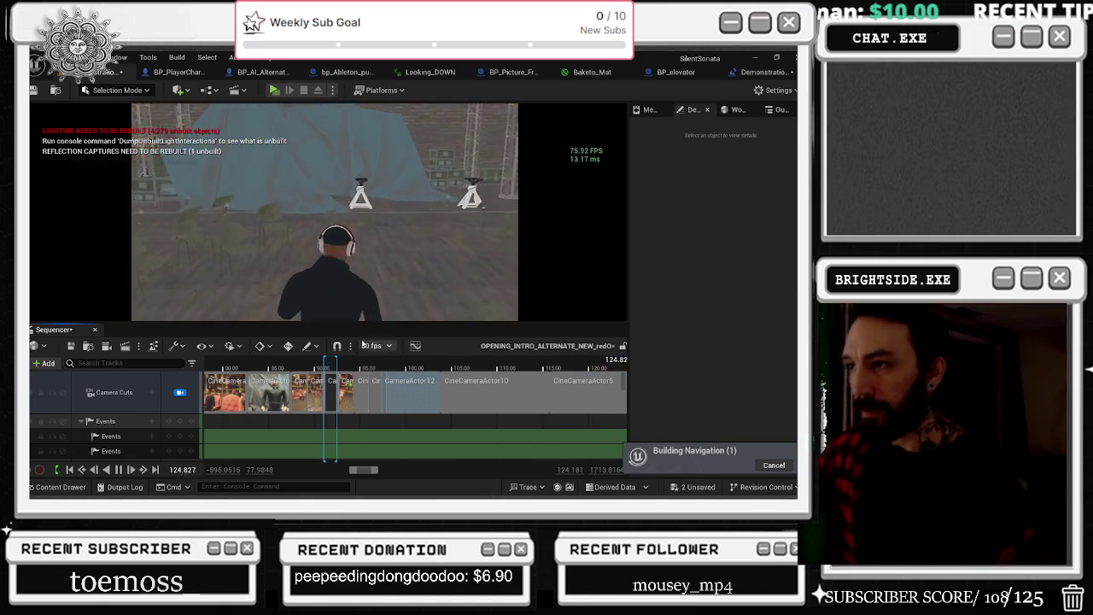
scroll(545, 361, "down", 5)
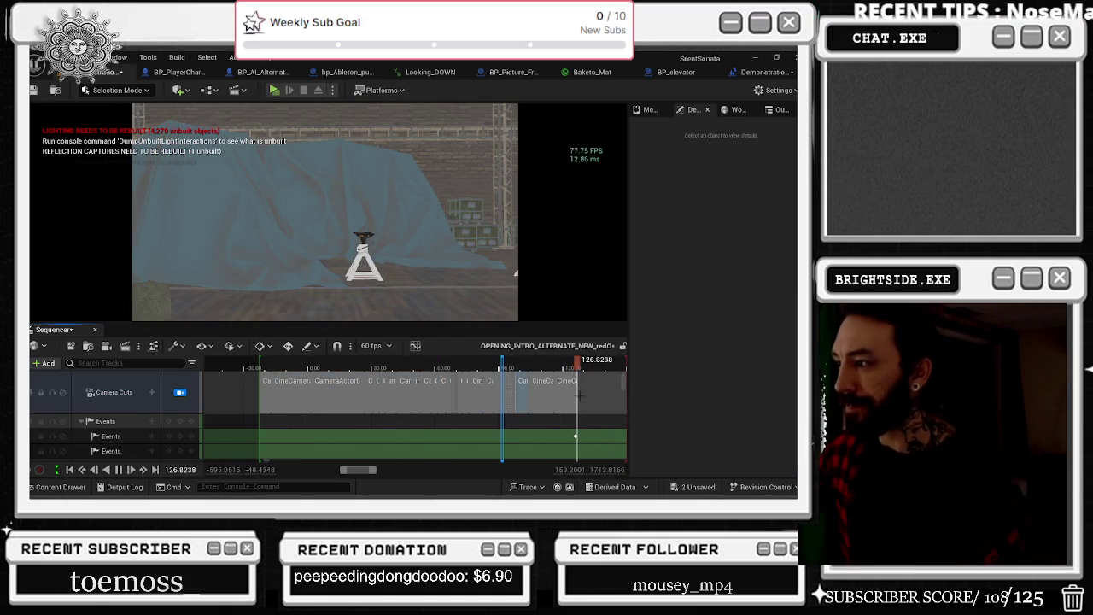
Step: Rewatch the sequence from about 71 s, then play on from about 92
scroll(579, 391, "up", 3)
left_click(371, 362)
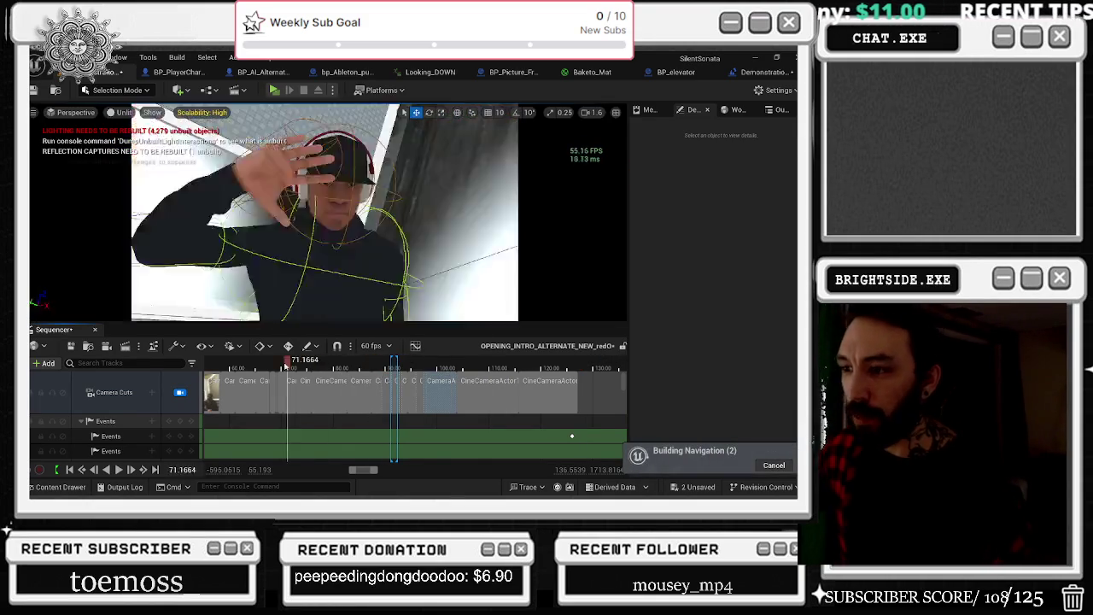
left_click(286, 362)
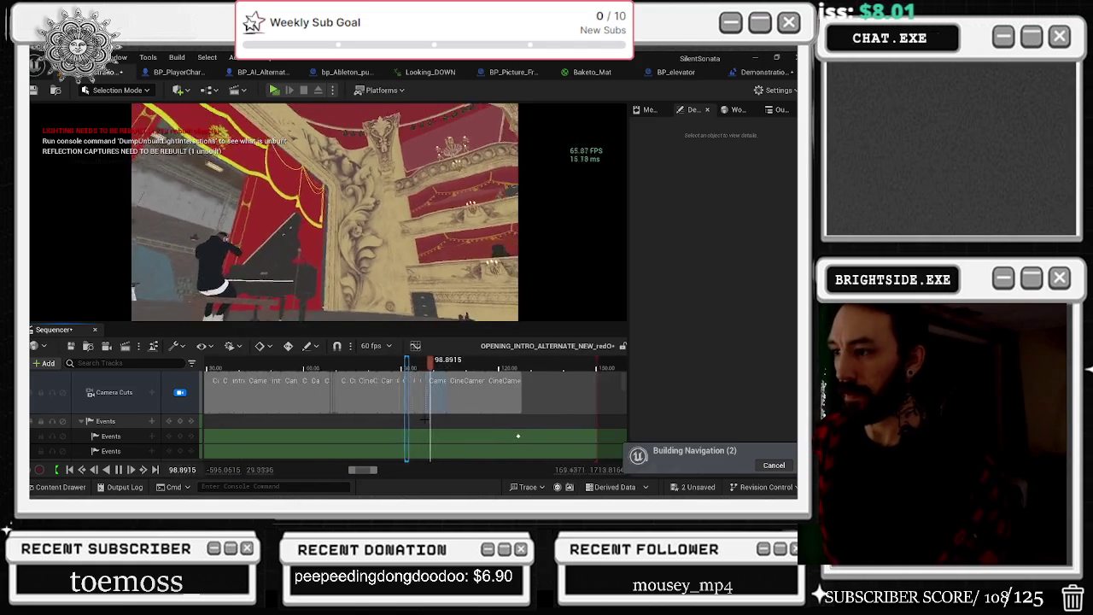
scroll(421, 406, "up", 5)
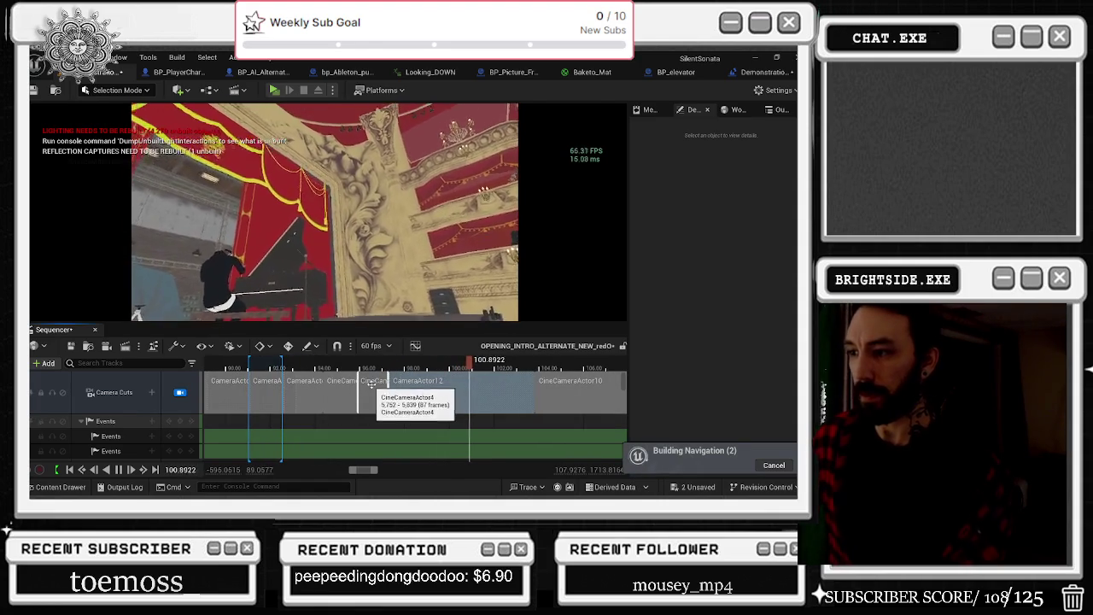
left_click_drag(297, 367, 259, 367)
key("space")
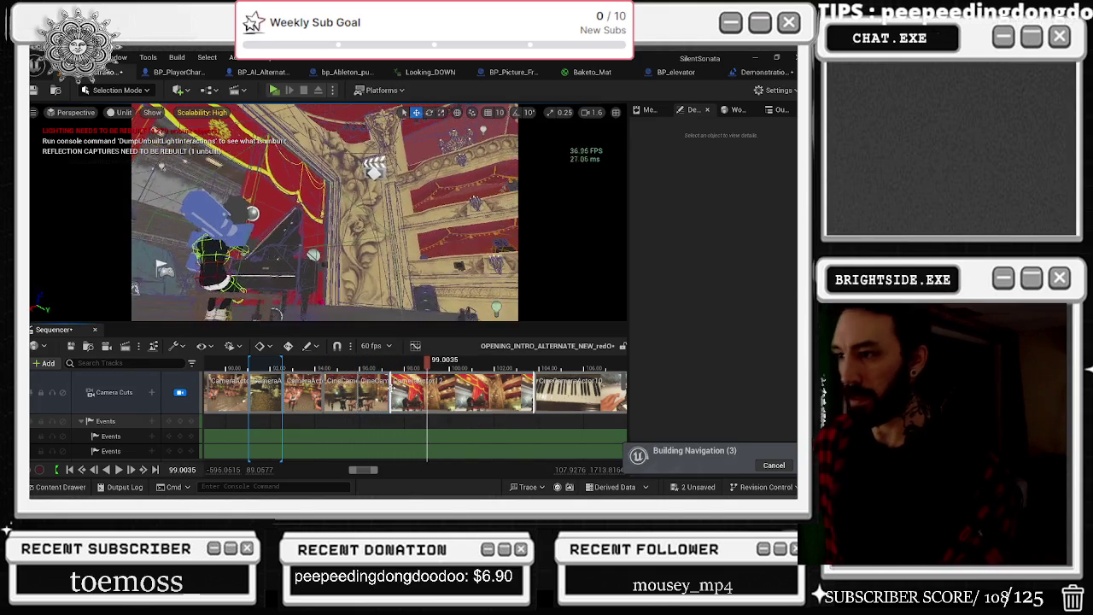
Step: Trim the CameraActor12 cut's start later to 317 frames, review it, and undo stray cut shifts
left_click_drag(399, 390, 412, 391)
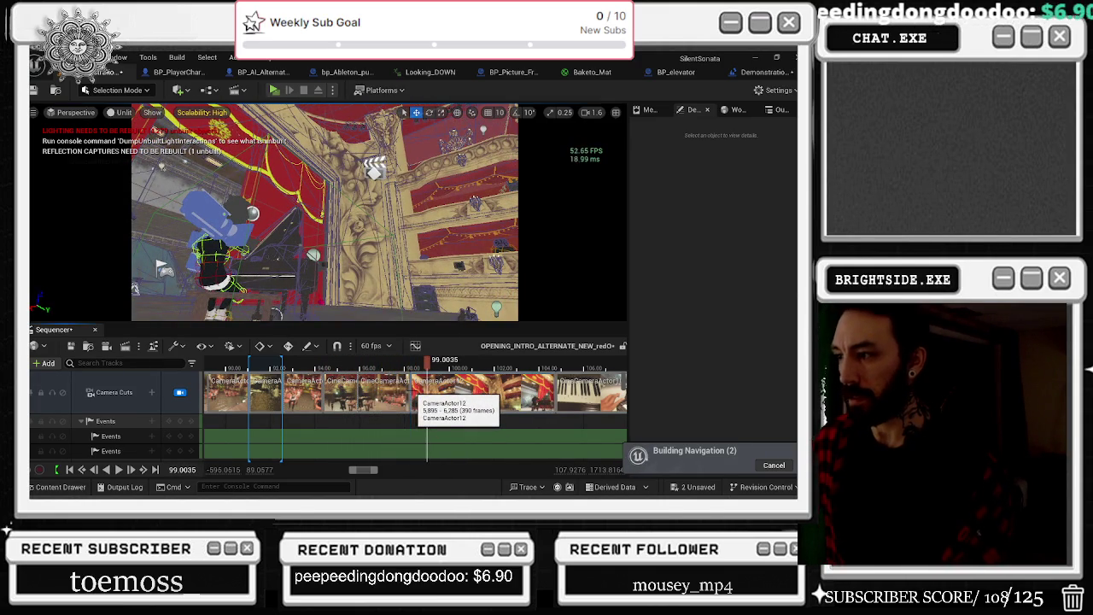
key("ctrl+z")
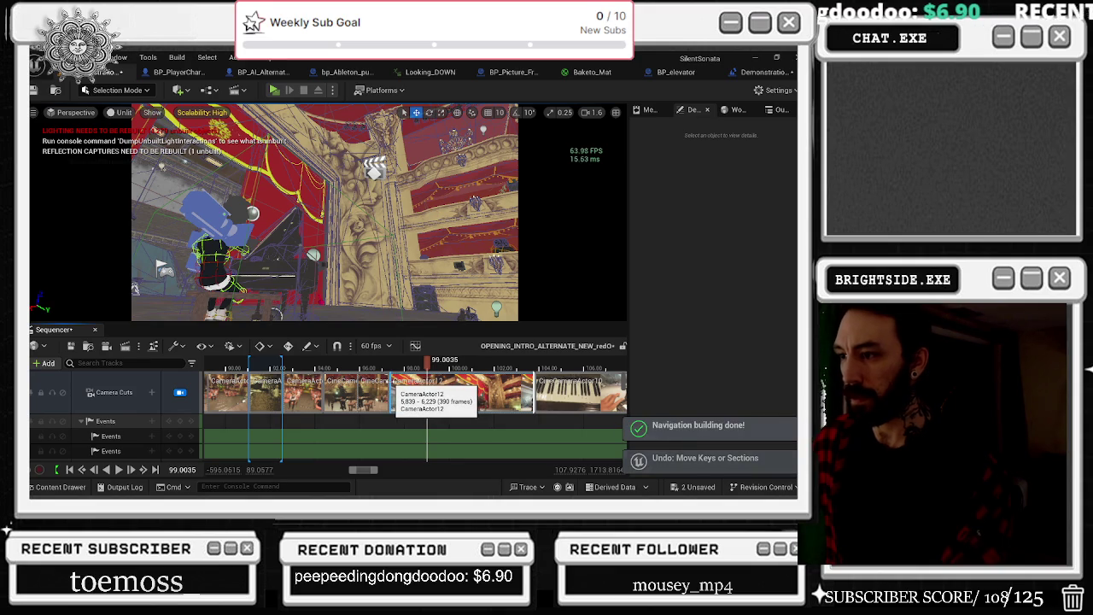
left_click_drag(393, 389, 423, 390)
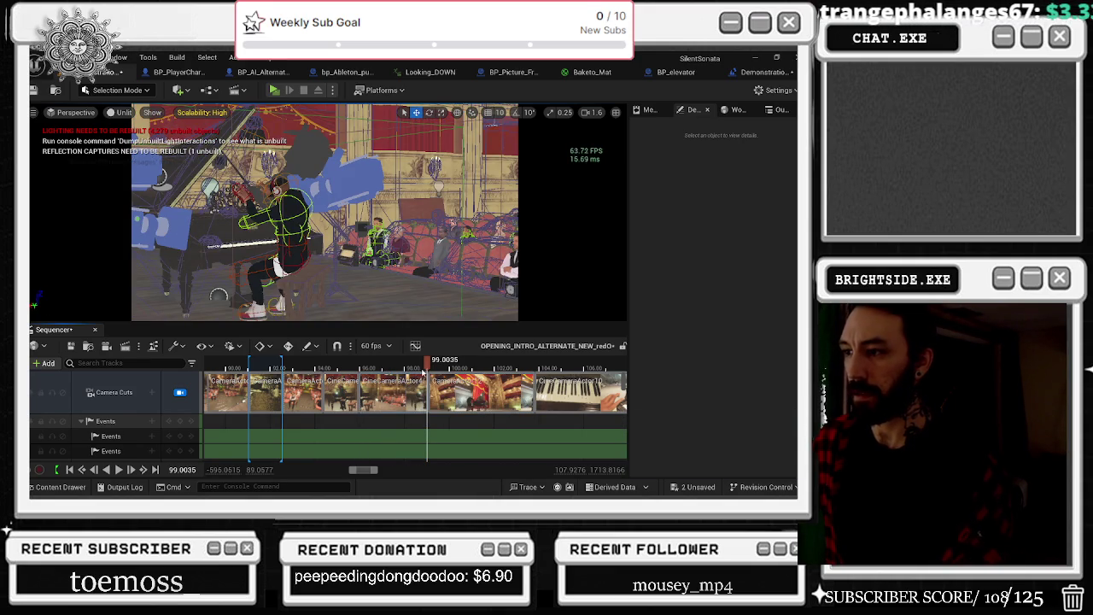
left_click_drag(430, 364, 314, 362)
key("ctrl+z")
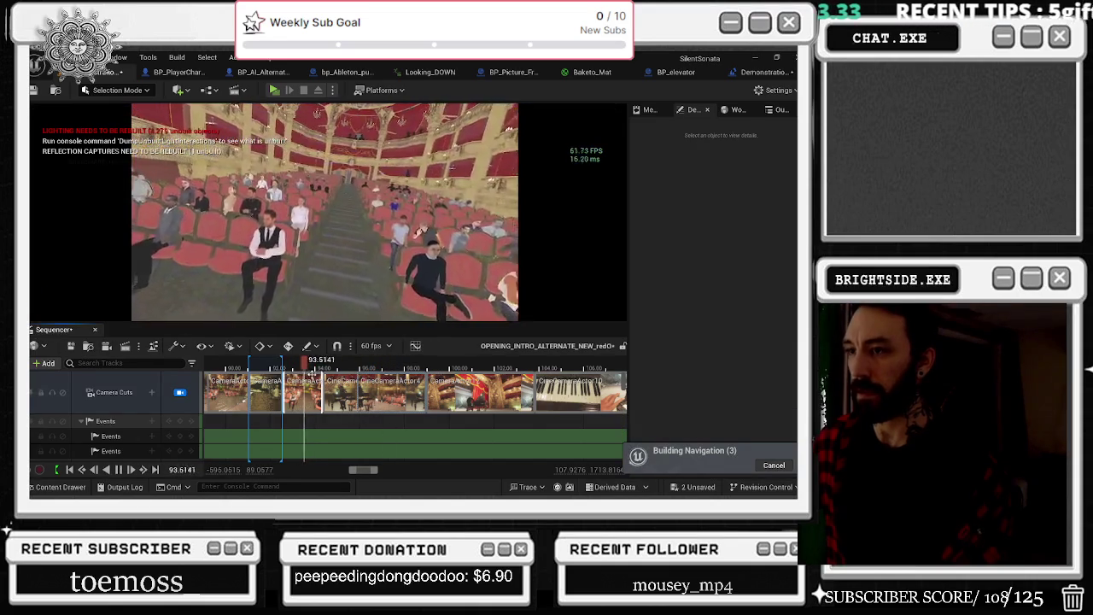
key("space")
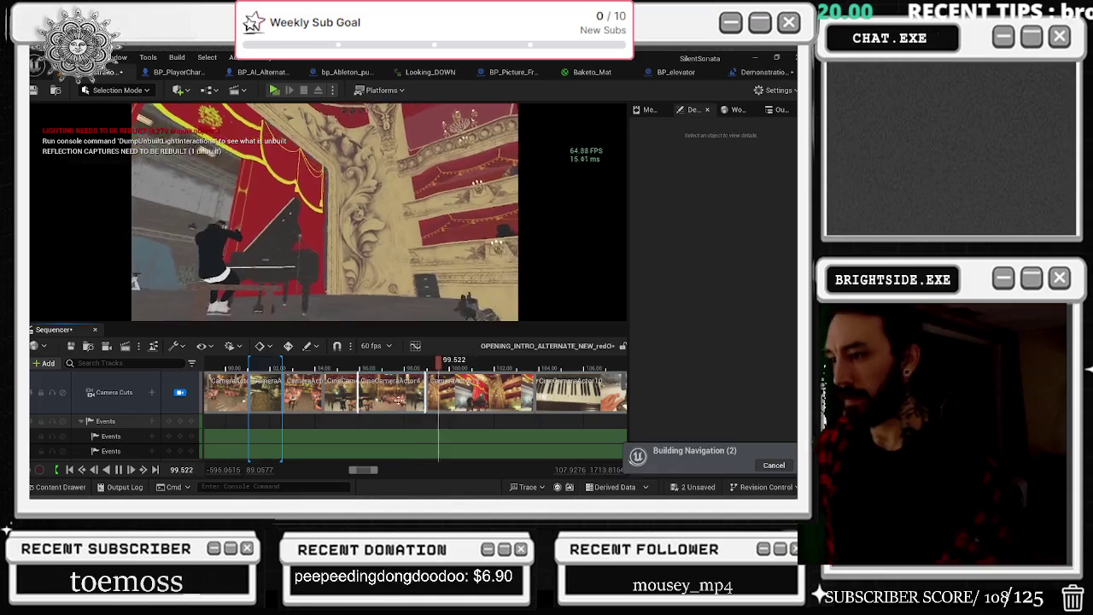
key("space")
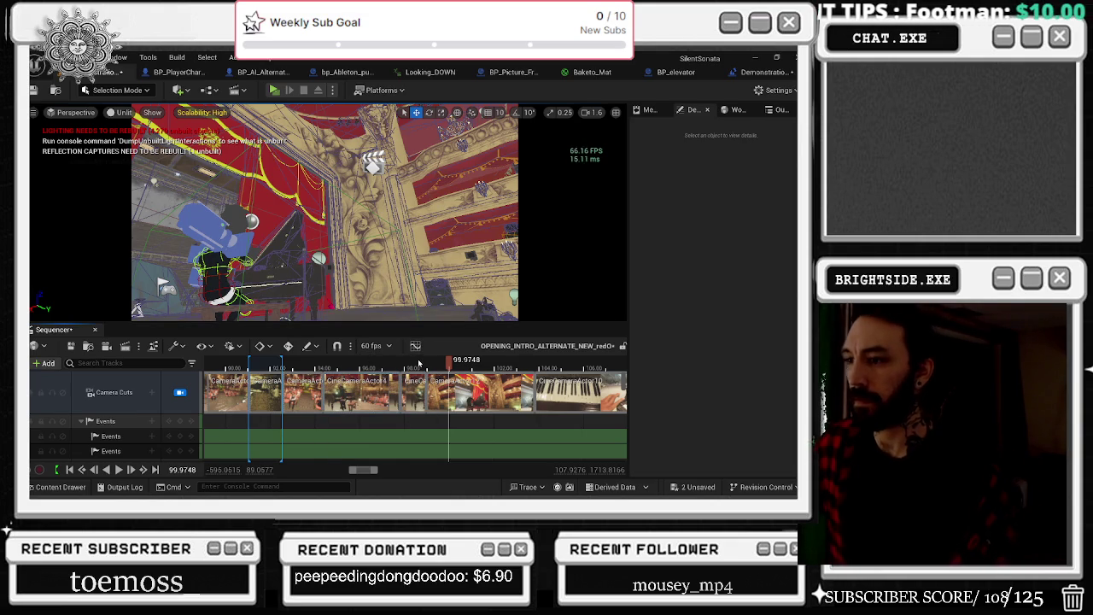
key("ctrl+z")
left_click(327, 363)
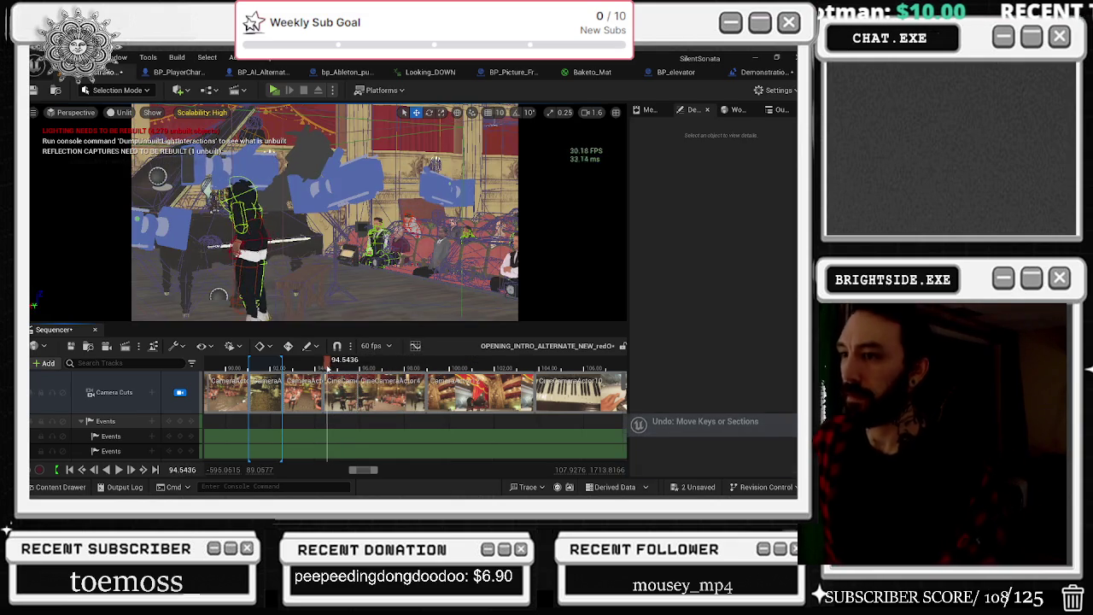
Step: Select the Sitting pianist's Animation track, undoing an accidental shift of its sections
left_click(316, 294)
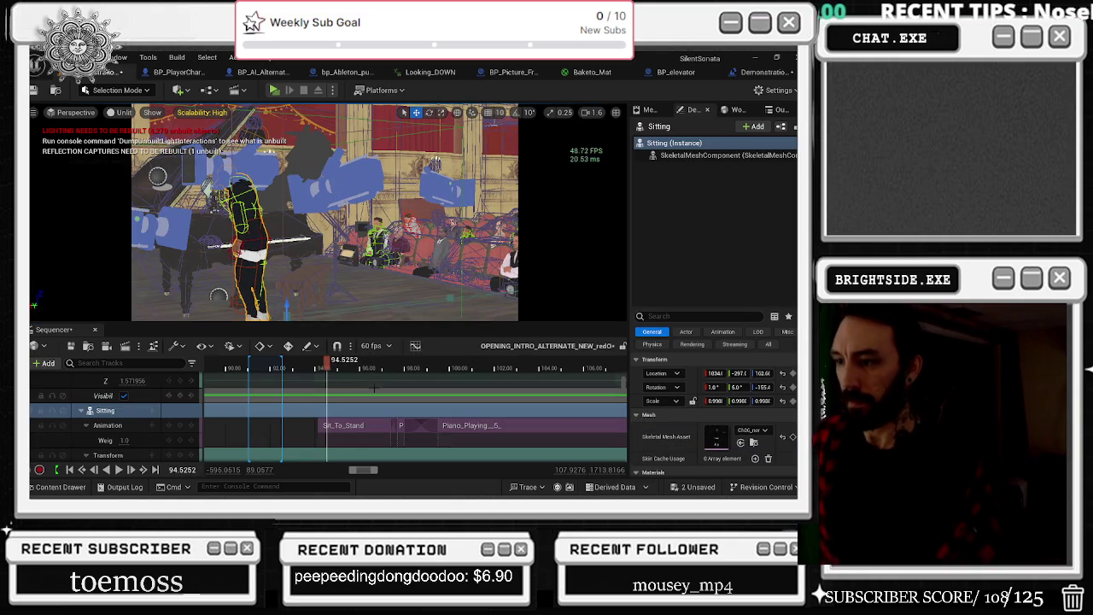
left_click(297, 283, "ctrl")
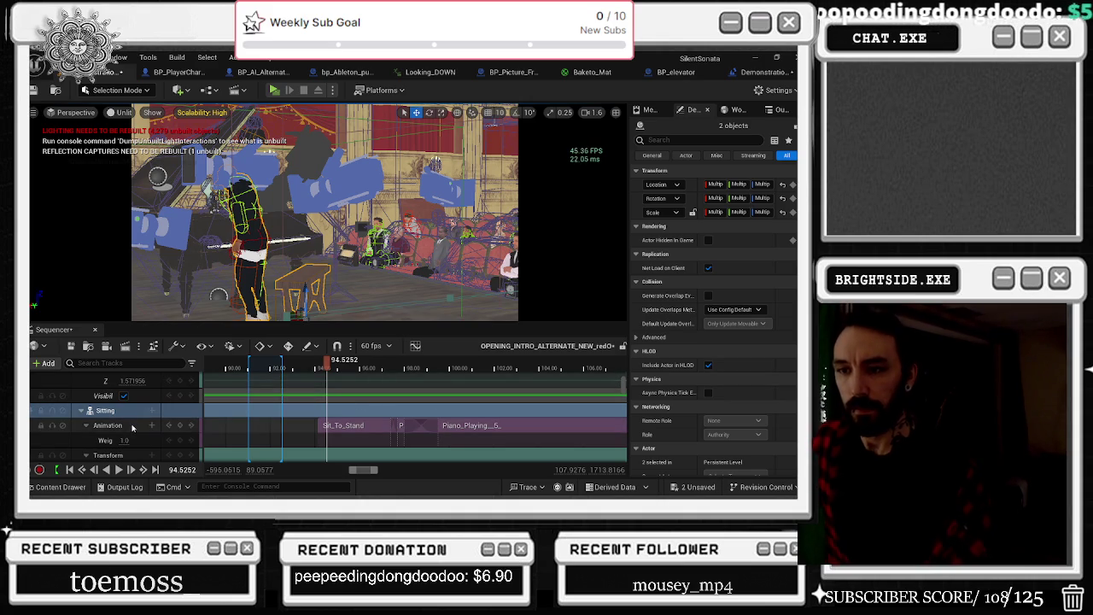
left_click(134, 427)
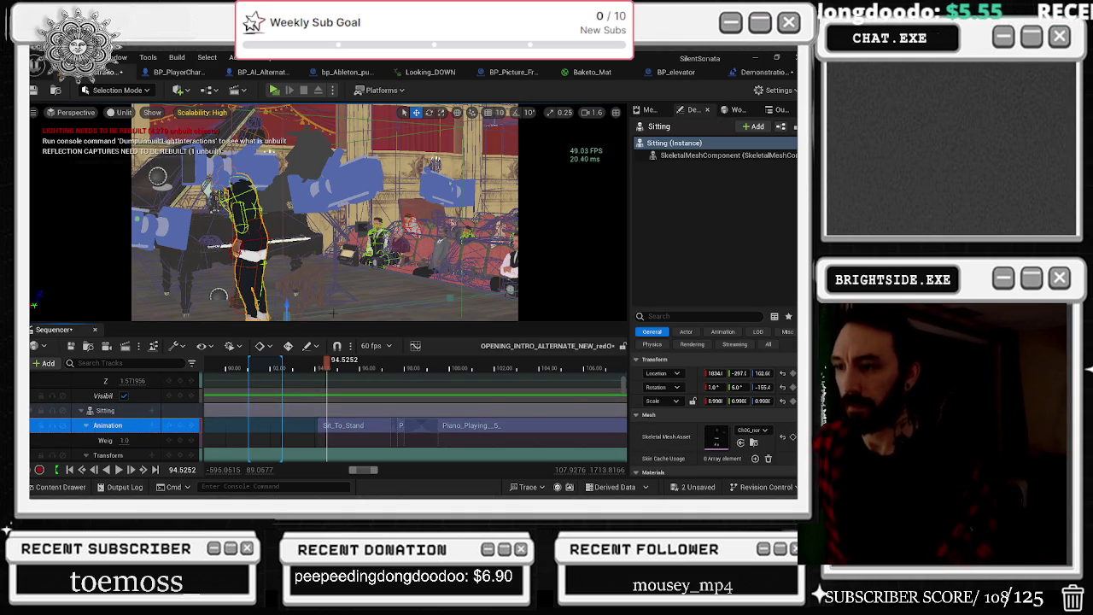
scroll(407, 434, "down", 1)
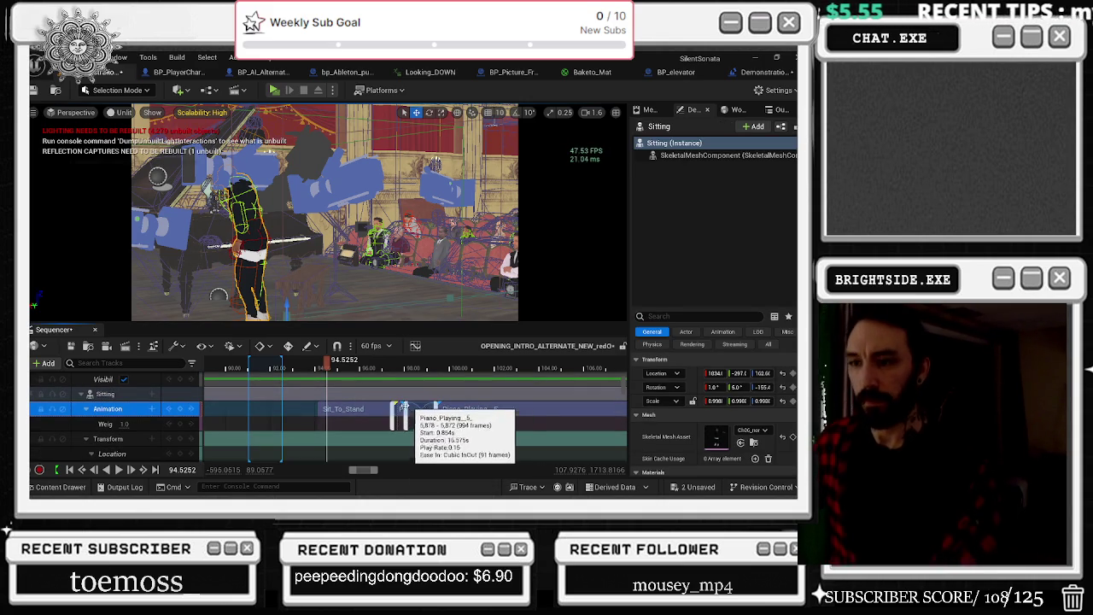
scroll(386, 403, "down", 3)
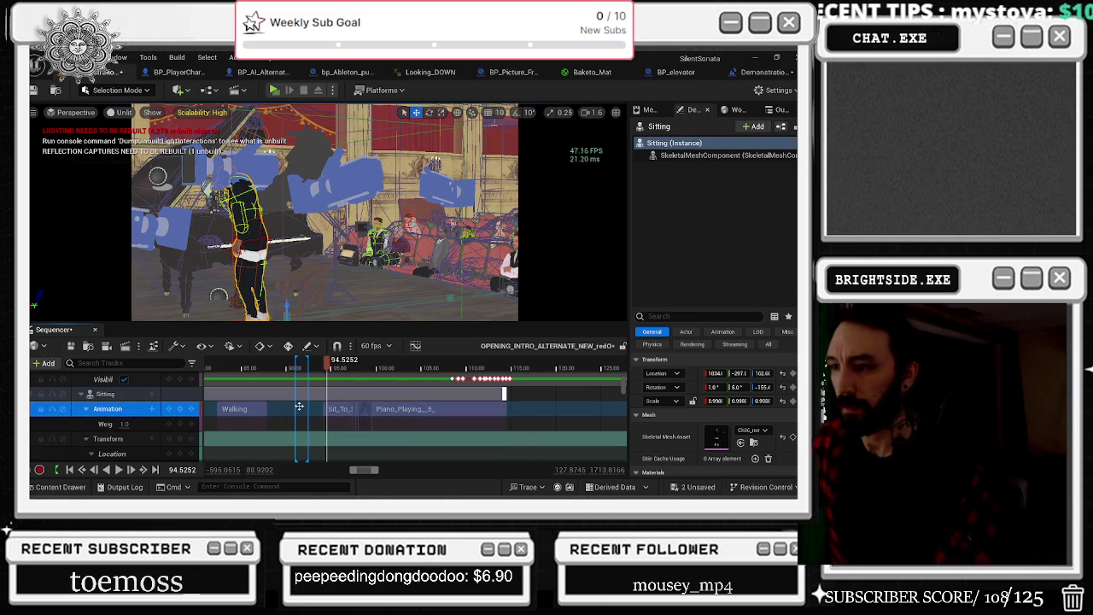
left_click_drag(303, 407, 312, 408)
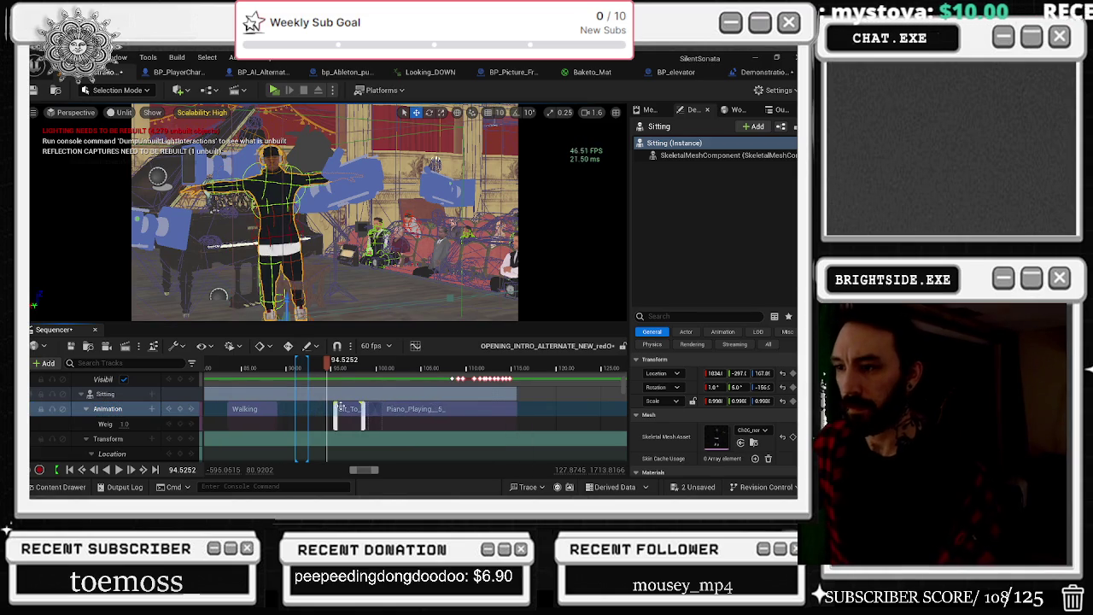
key("ctrl+z")
Step: Select the Sit_To_Stand section, then marquee-select the later Yaw and Scale X/Y/Z keys
scroll(531, 409, "down", 1)
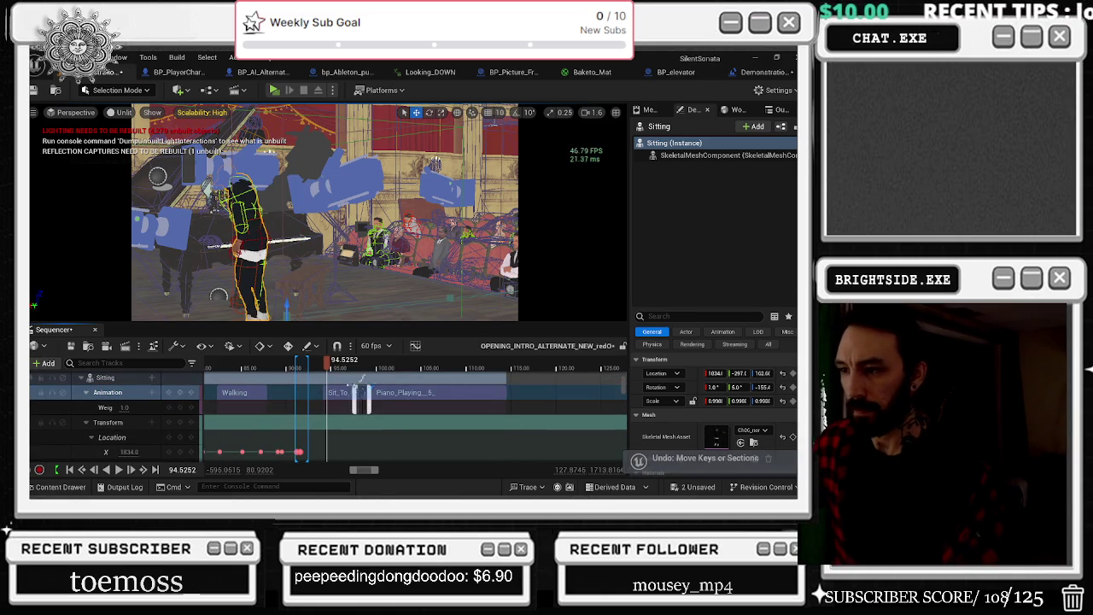
left_click(344, 390)
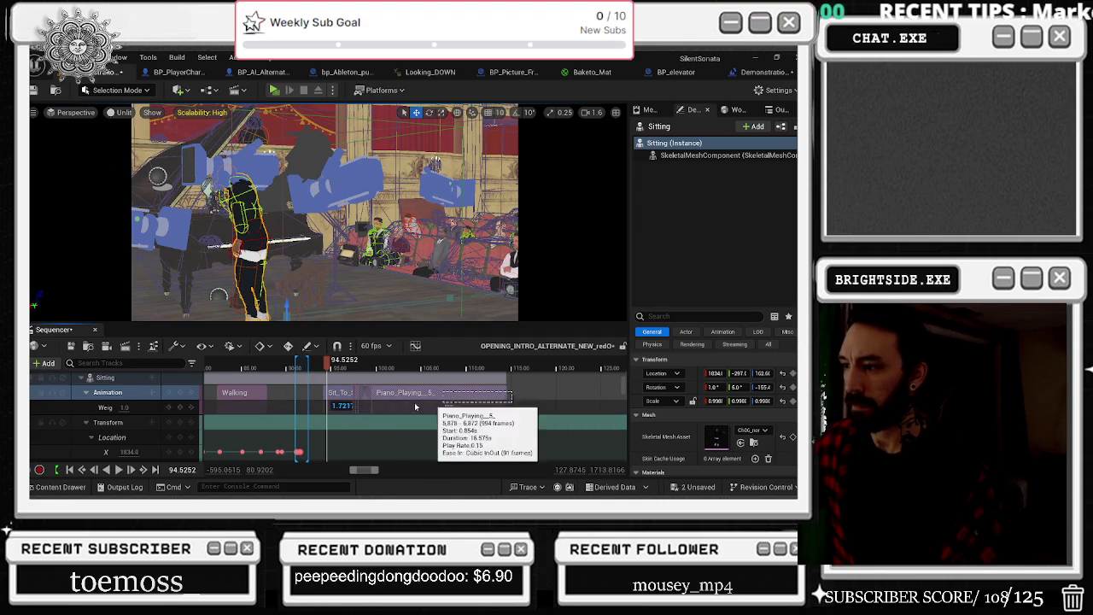
scroll(402, 401, "down", 5)
scroll(467, 395, "down", 1)
left_click_drag(541, 384, 330, 459)
scroll(478, 410, "down", 5)
left_click_drag(527, 402, 350, 455)
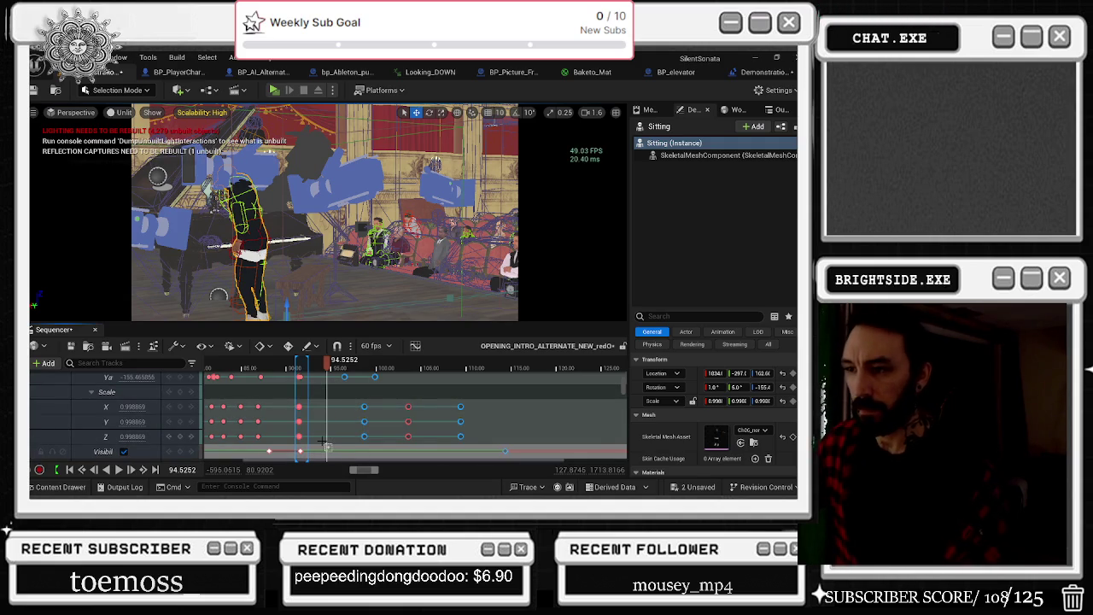
left_click_drag(327, 363, 271, 372)
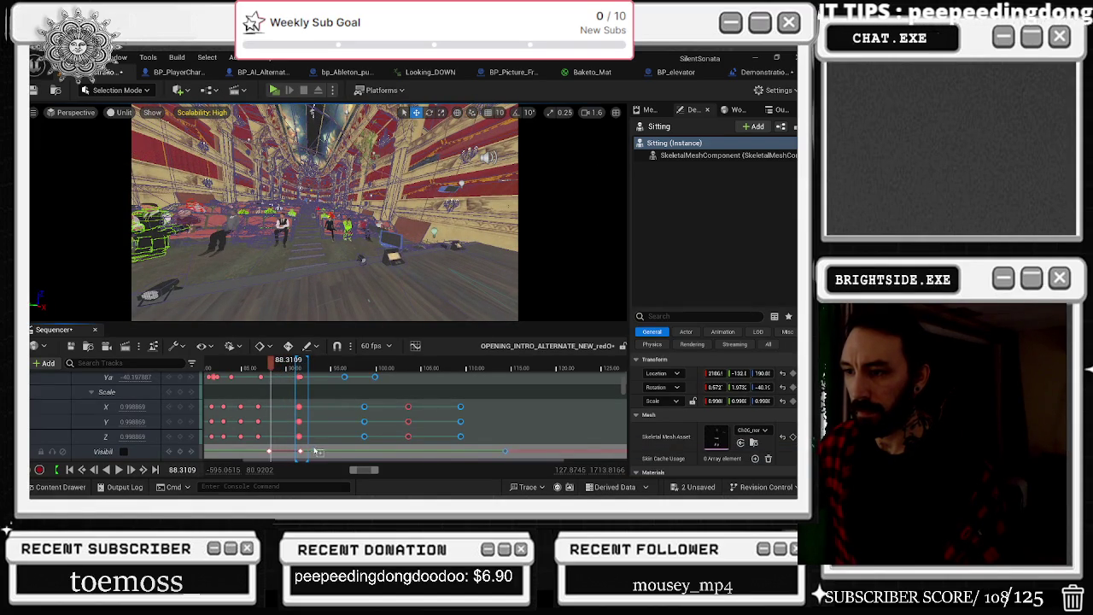
mouse_move(299, 437)
left_mouse_down()
mouse_move(305, 346)
mouse_move(316, 376)
left_mouse_up()
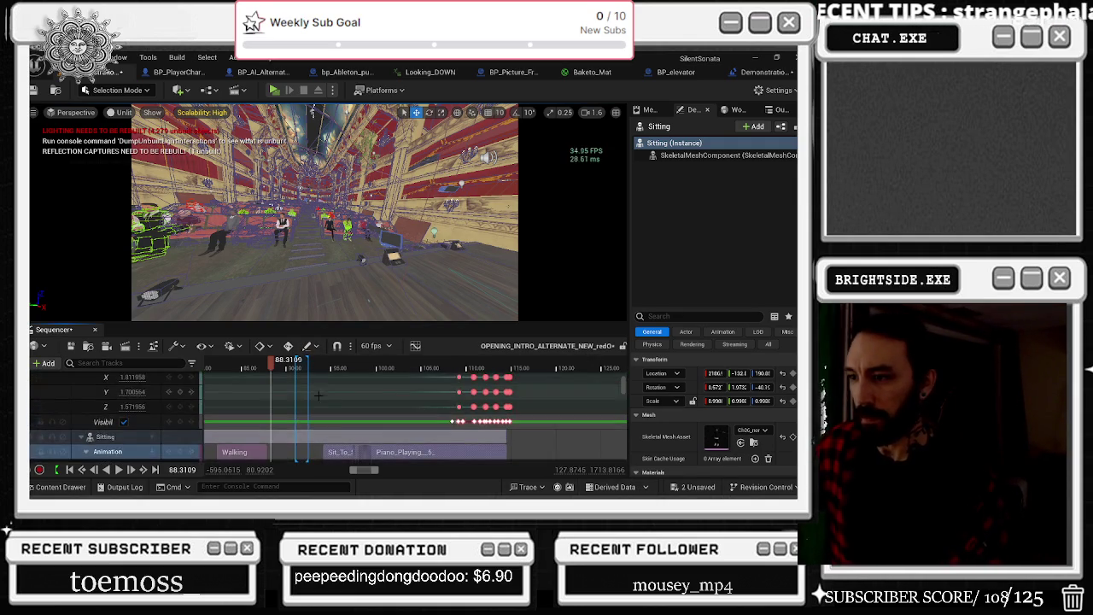
scroll(330, 402, "down", 2)
scroll(342, 396, "up", 5)
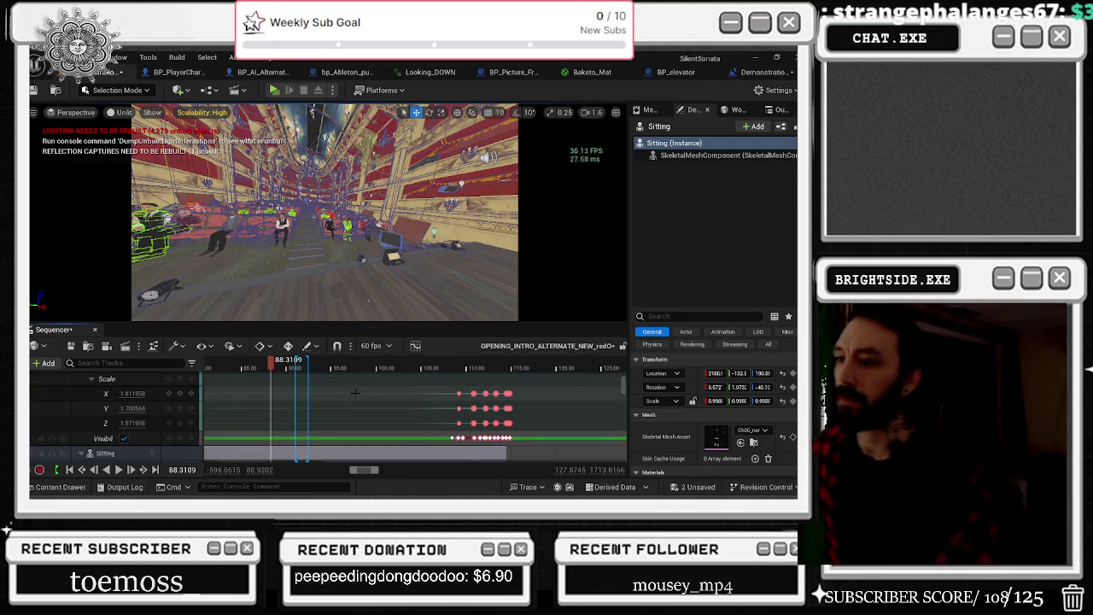
scroll(378, 404, "up", 6)
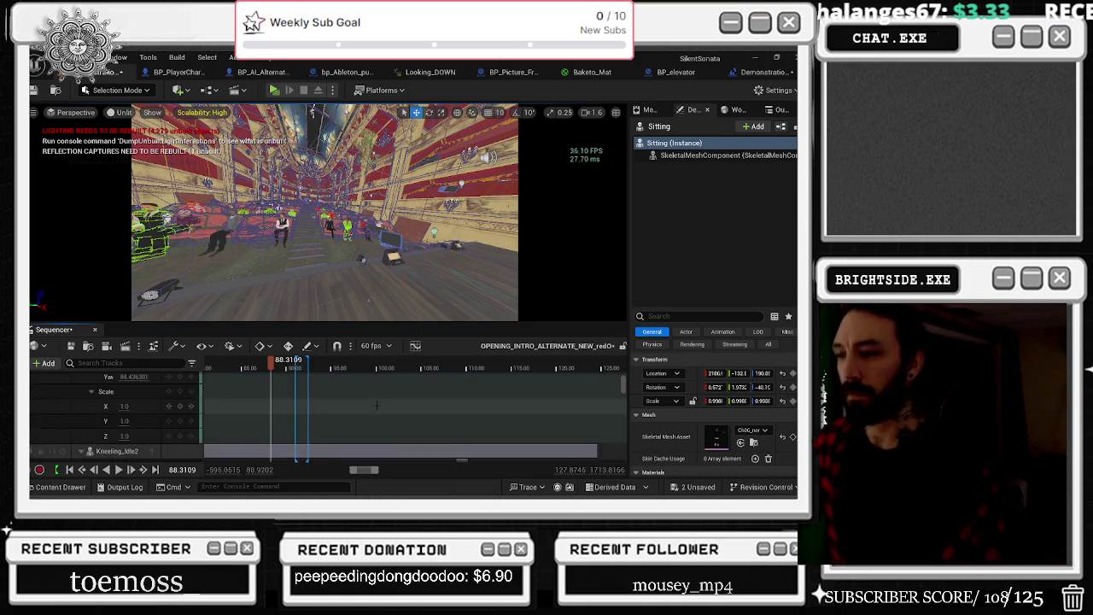
scroll(375, 433, "down", 4)
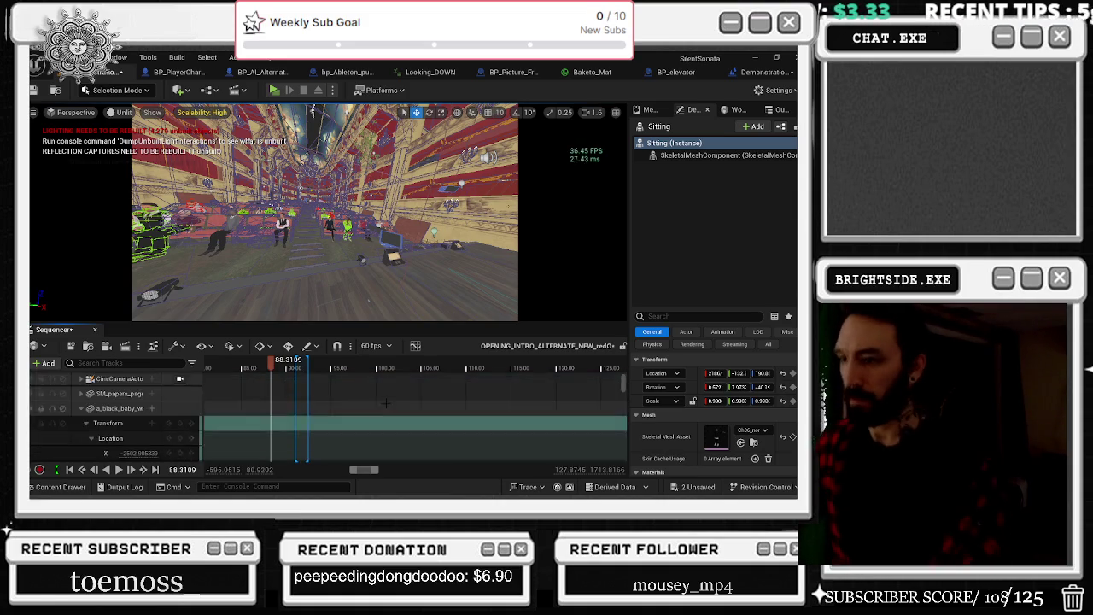
scroll(367, 427, "up", 3)
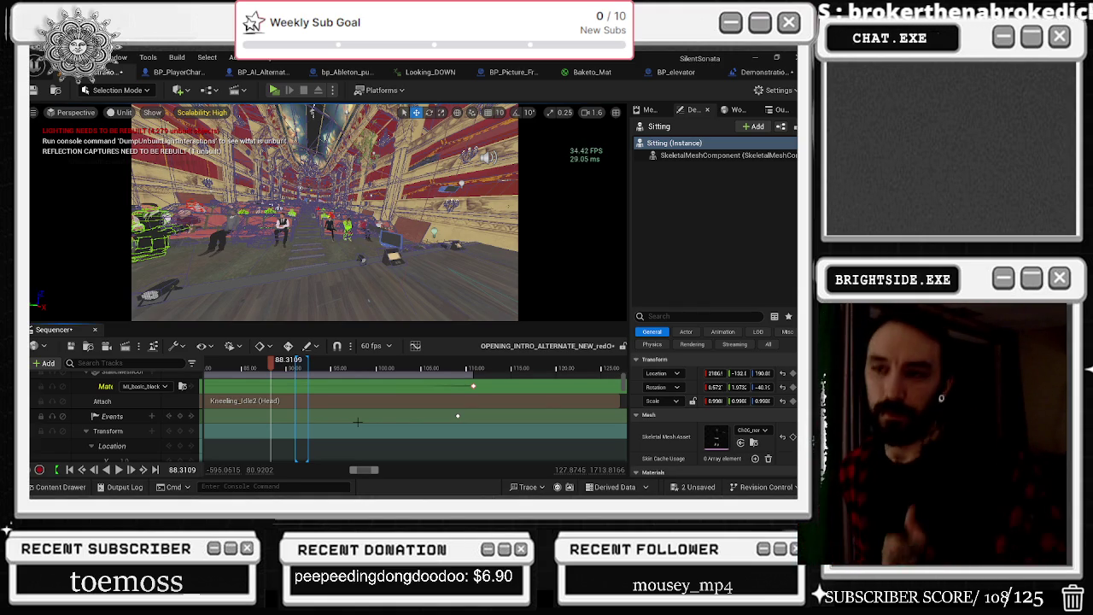
scroll(357, 422, "up", 5)
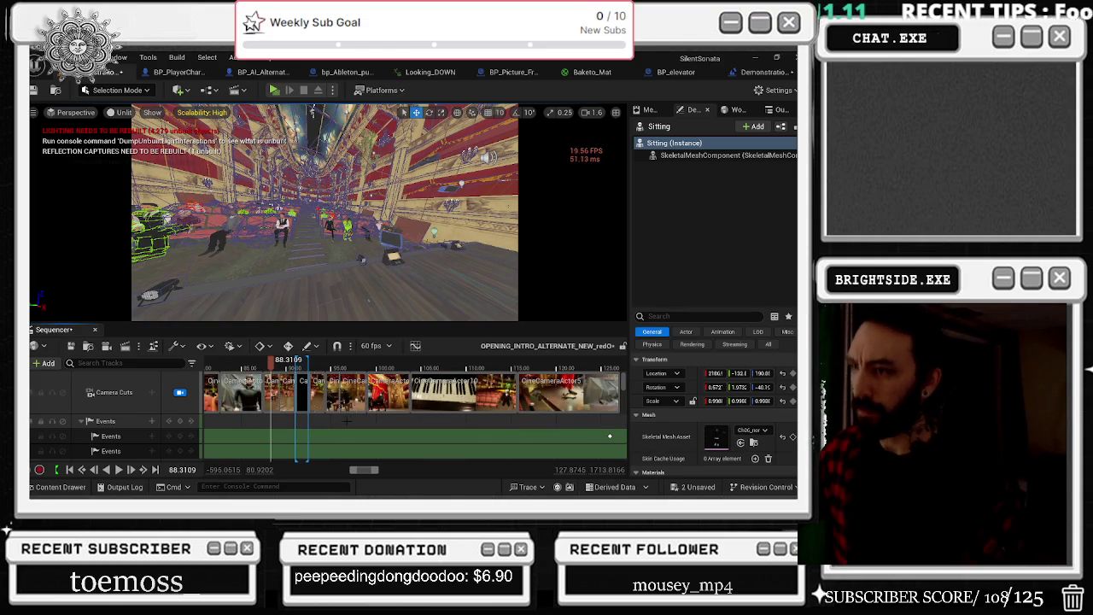
scroll(317, 417, "up", 3)
left_click(381, 370)
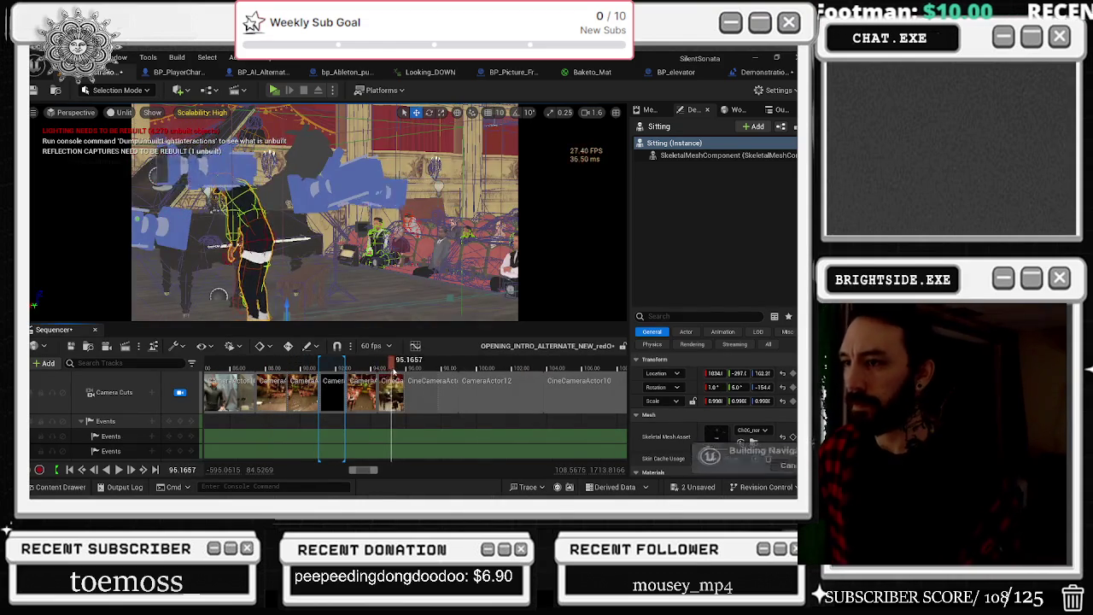
mouse_move(381, 370)
left_mouse_down()
mouse_move(431, 371)
mouse_move(348, 372)
mouse_move(426, 384)
mouse_move(405, 382)
left_mouse_up()
scroll(430, 428, "up", 1)
scroll(430, 427, "up", 2)
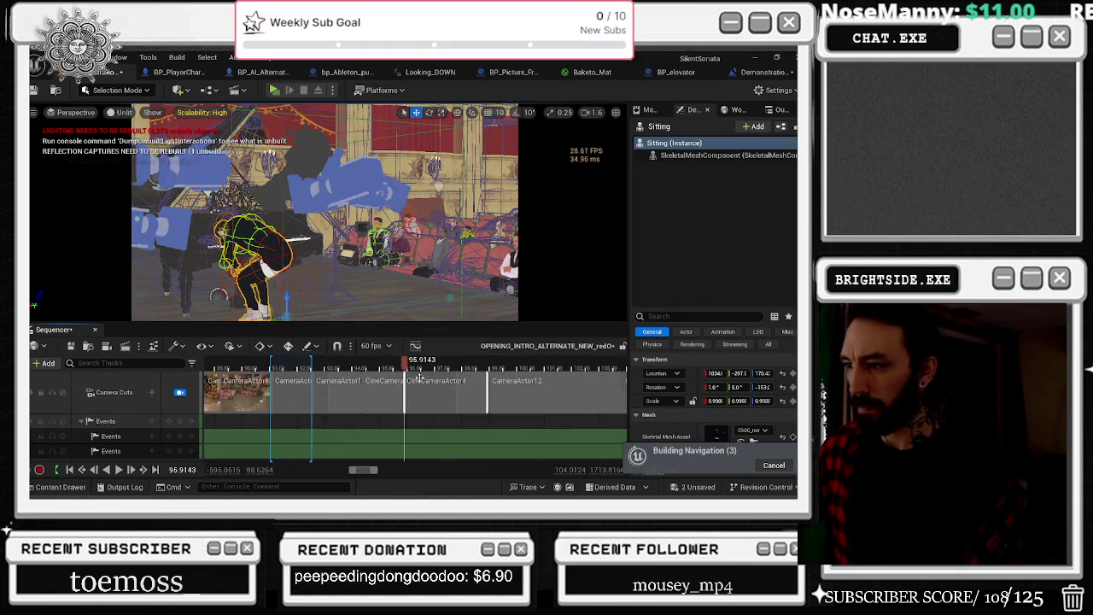
left_click(305, 369)
left_click_drag(305, 369, 366, 375)
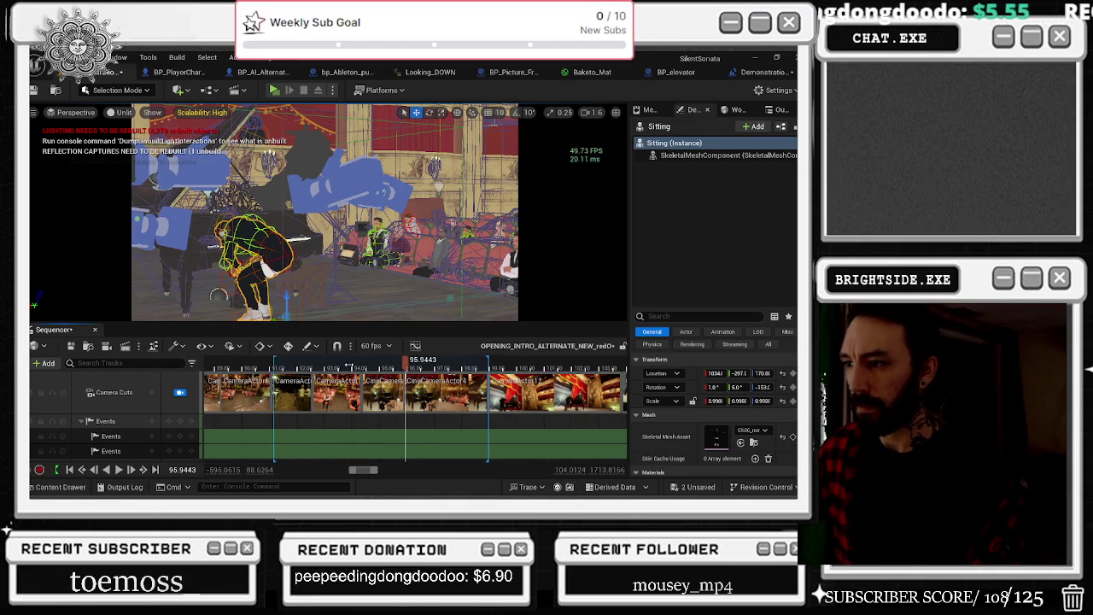
left_click(255, 361)
left_click_drag(254, 362, 270, 362)
key("space")
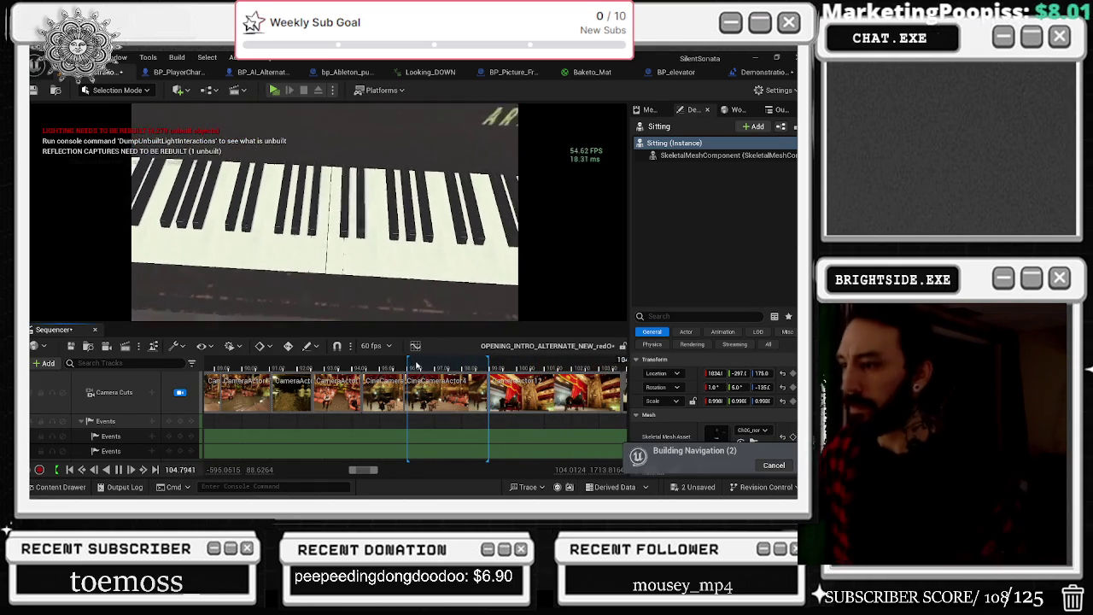
left_click(261, 368)
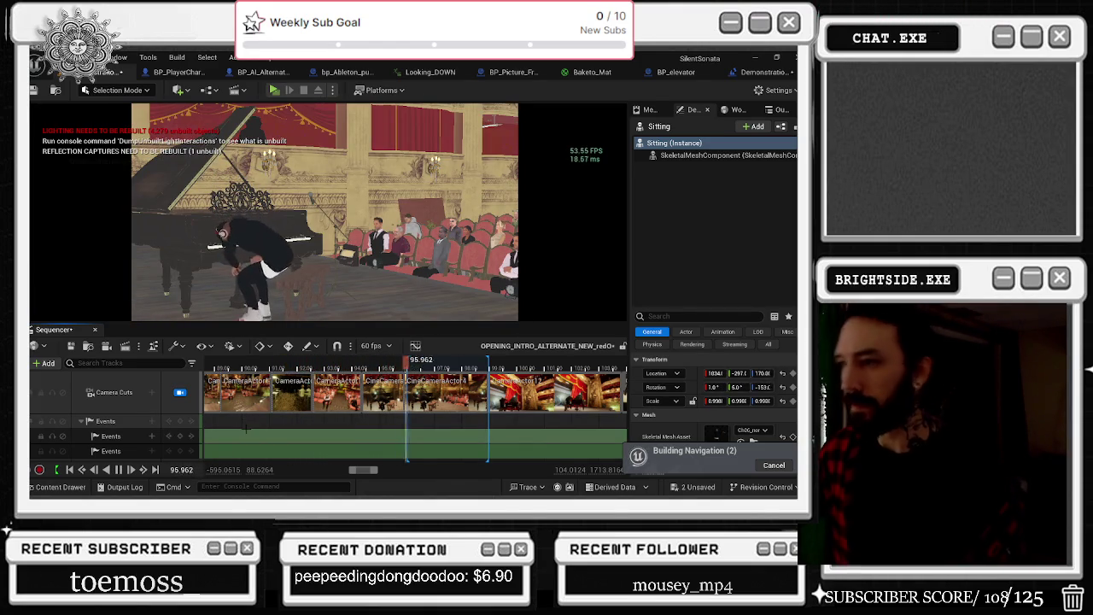
left_click(410, 365)
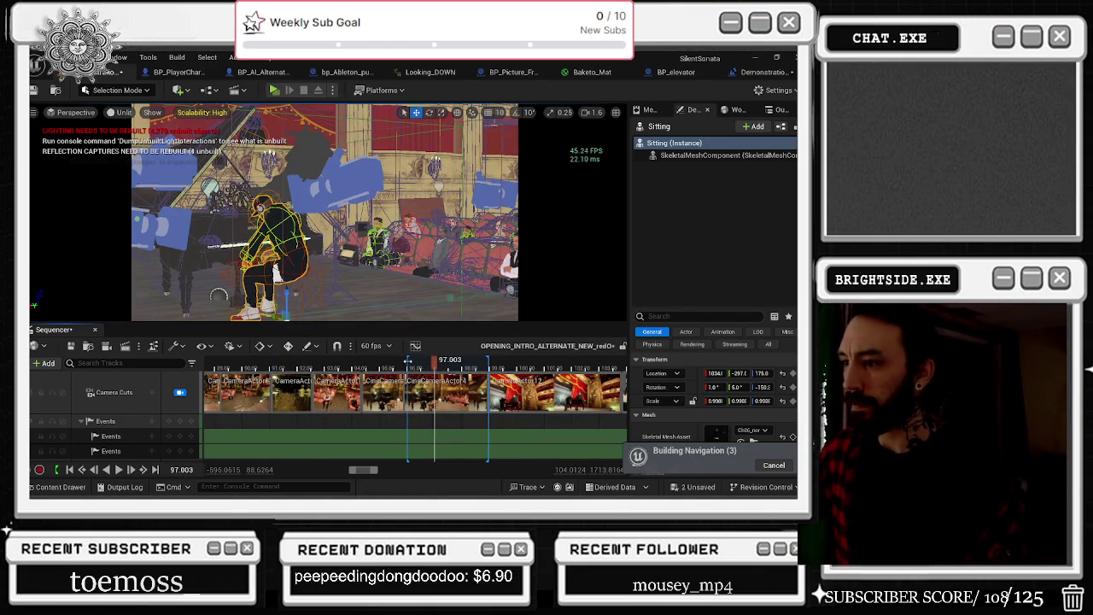
left_click_drag(410, 365, 406, 366)
scroll(471, 380, "down", 5)
scroll(470, 380, "down", 5)
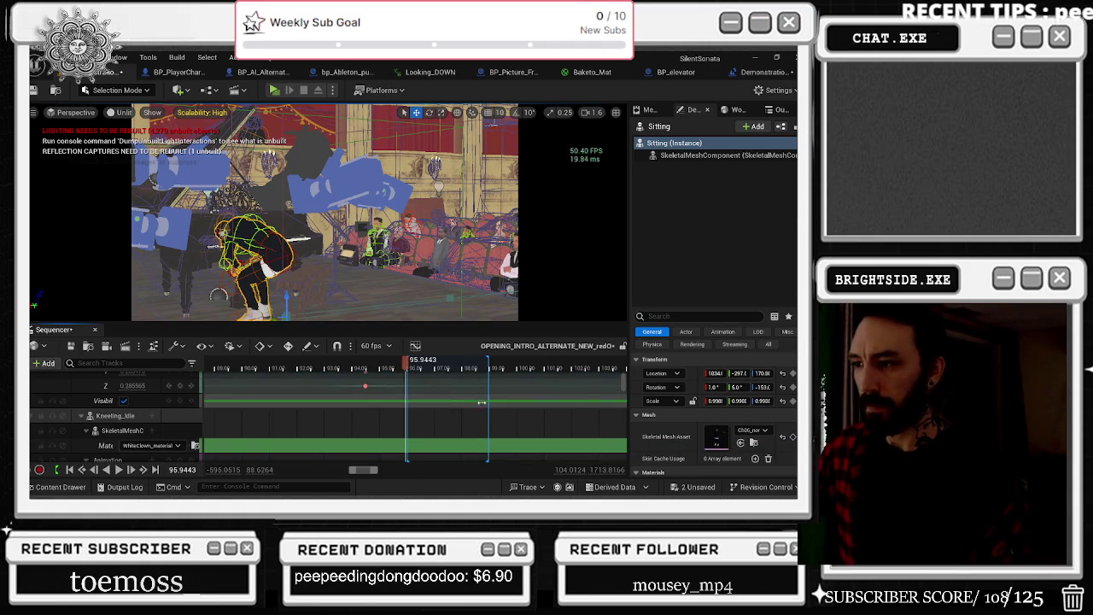
Step: Filter Sequencer tracks for 'sitting' and slide Sit_To_Stand later to begin near 95.9
scroll(480, 404, "up", 5)
scroll(481, 405, "down", 3)
left_click_drag(627, 398, 623, 446)
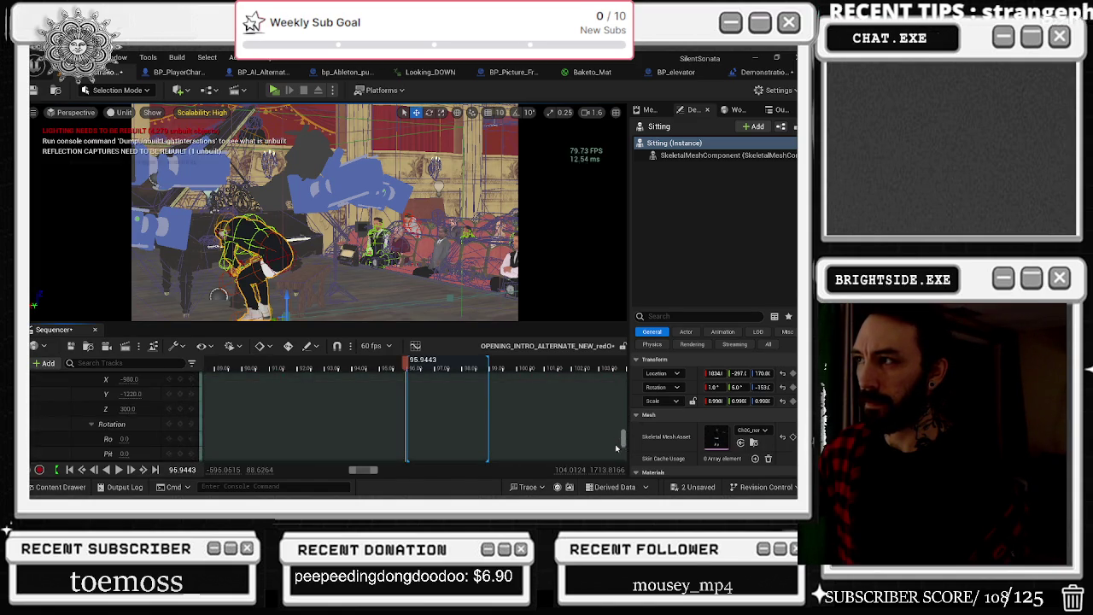
type("sitting")
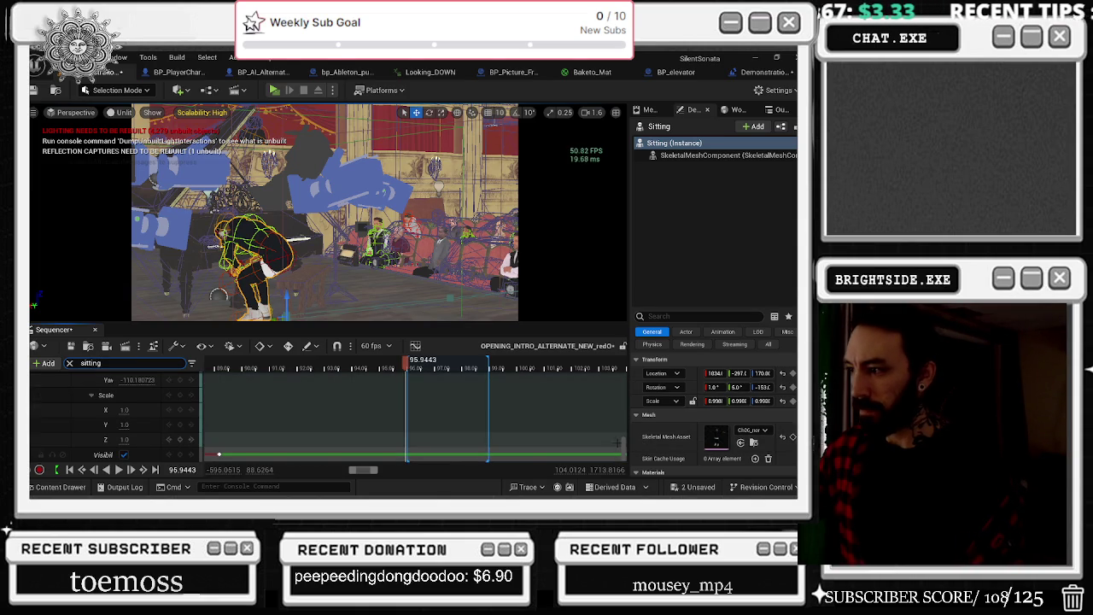
left_click_drag(625, 446, 638, 382)
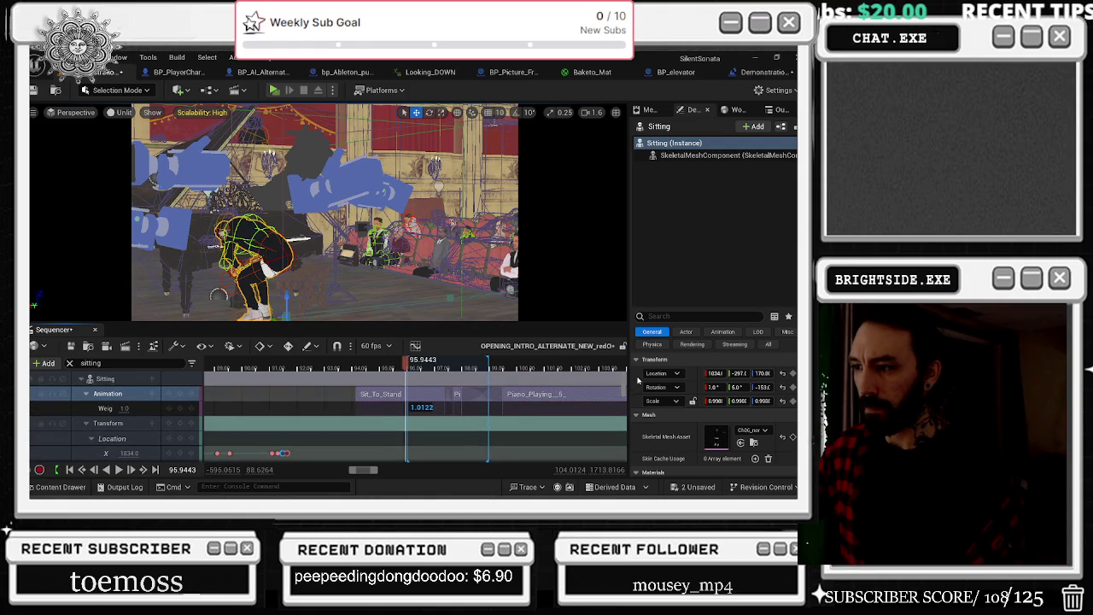
mouse_move(377, 391)
left_mouse_down()
mouse_move(431, 393)
mouse_move(393, 364)
mouse_move(372, 366)
left_mouse_up()
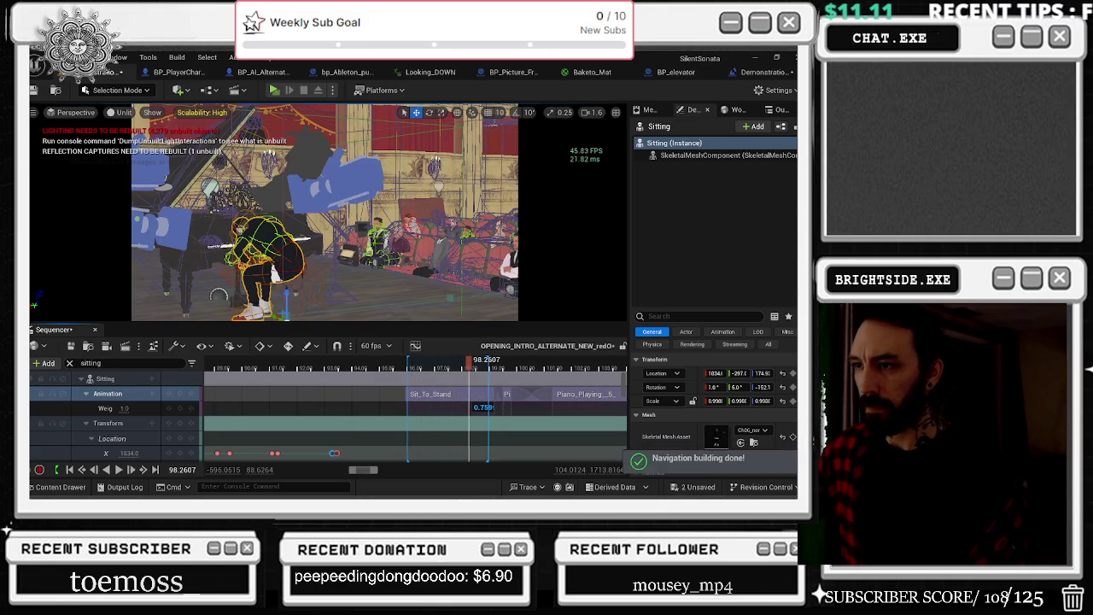
left_click(309, 295)
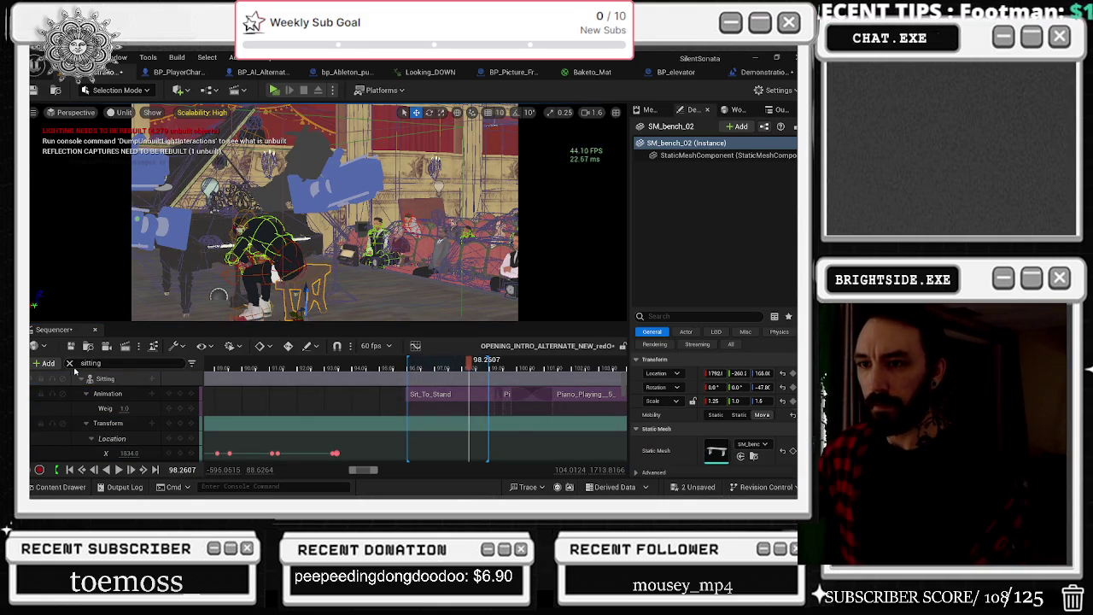
Step: Clear the track filter, select the bench, and replay from earlier to watch the stand-up
left_click(69, 363)
left_click(327, 286)
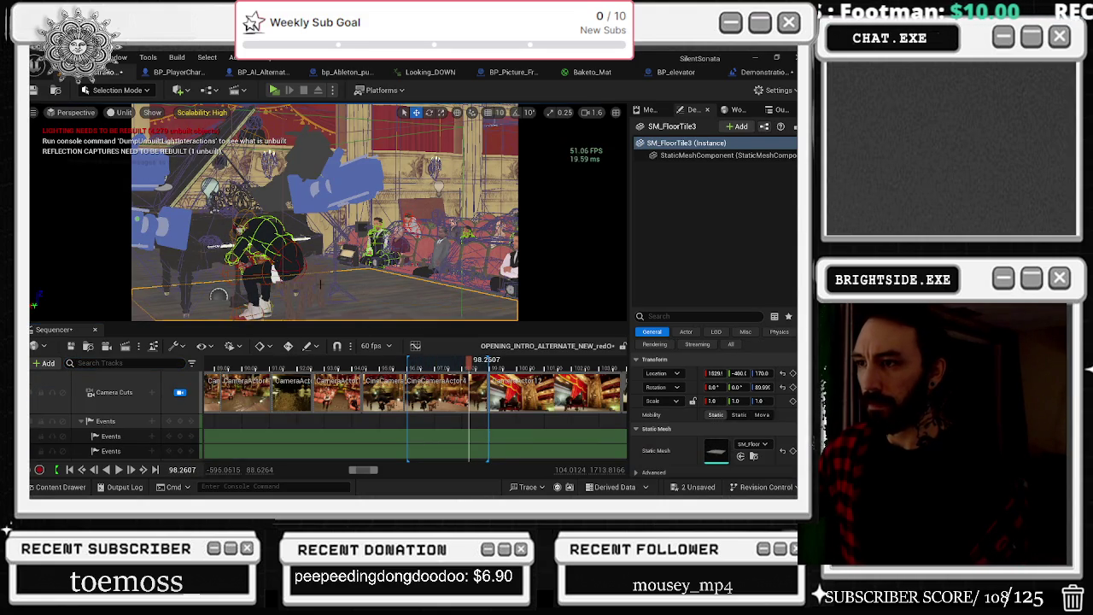
left_click(309, 290)
scroll(485, 407, "down", 2)
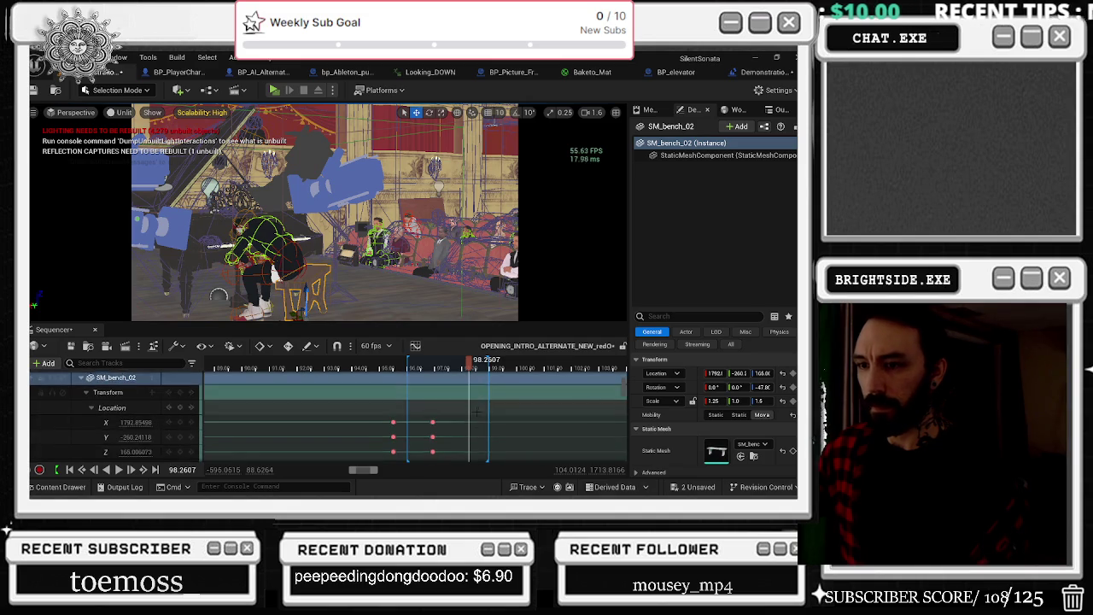
left_click_drag(469, 366, 342, 368)
key("space")
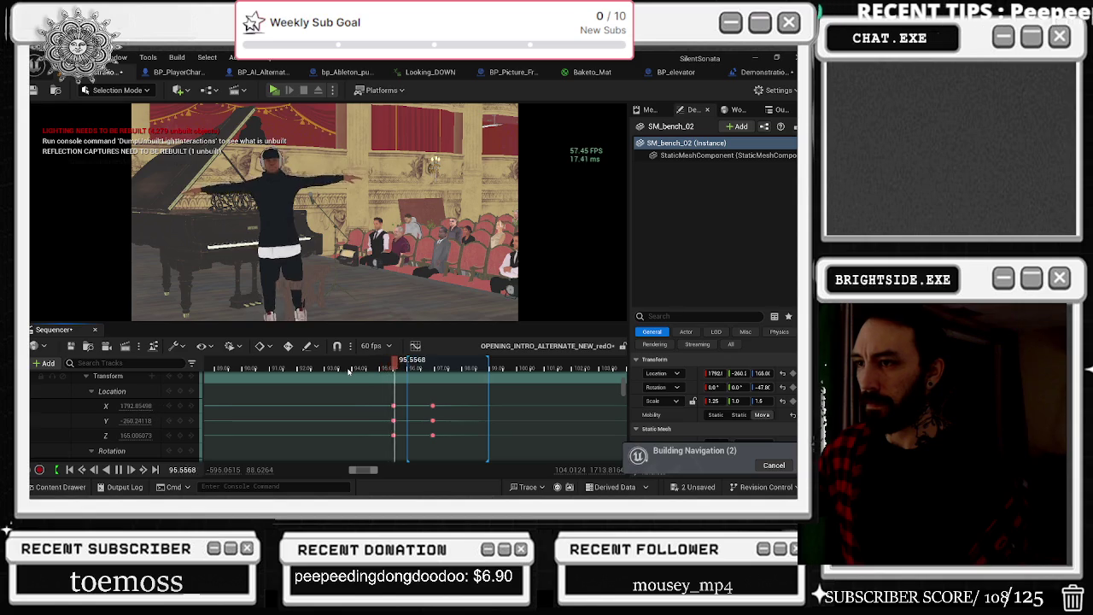
key("space")
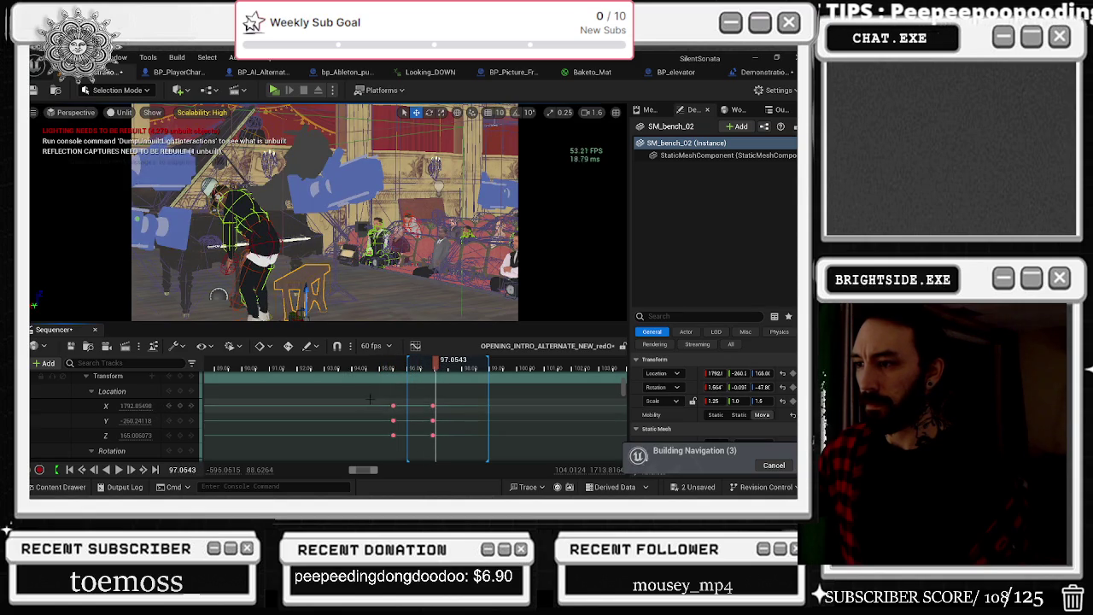
Step: Nudge the bench's location keys later in several moves, replaying around 97 seconds
left_click_drag(433, 434, 471, 433)
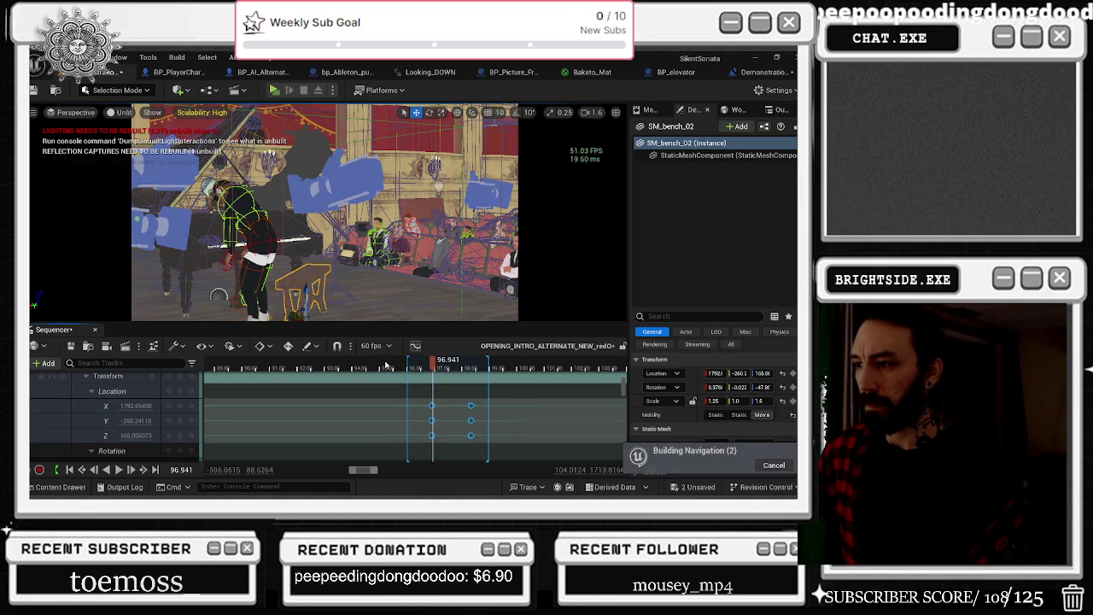
key("space")
key("space")
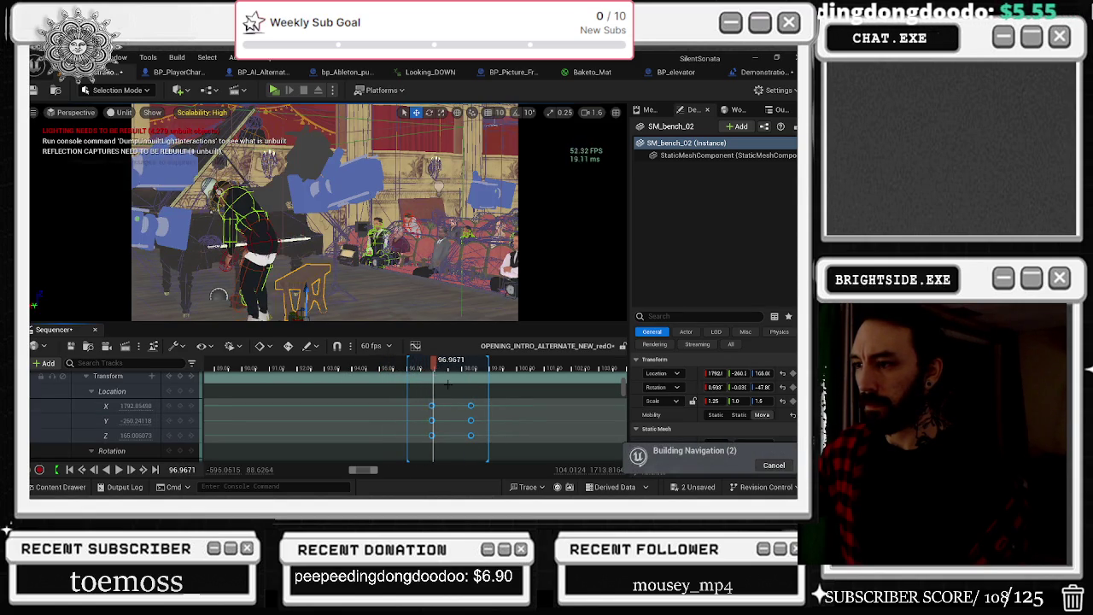
key("space")
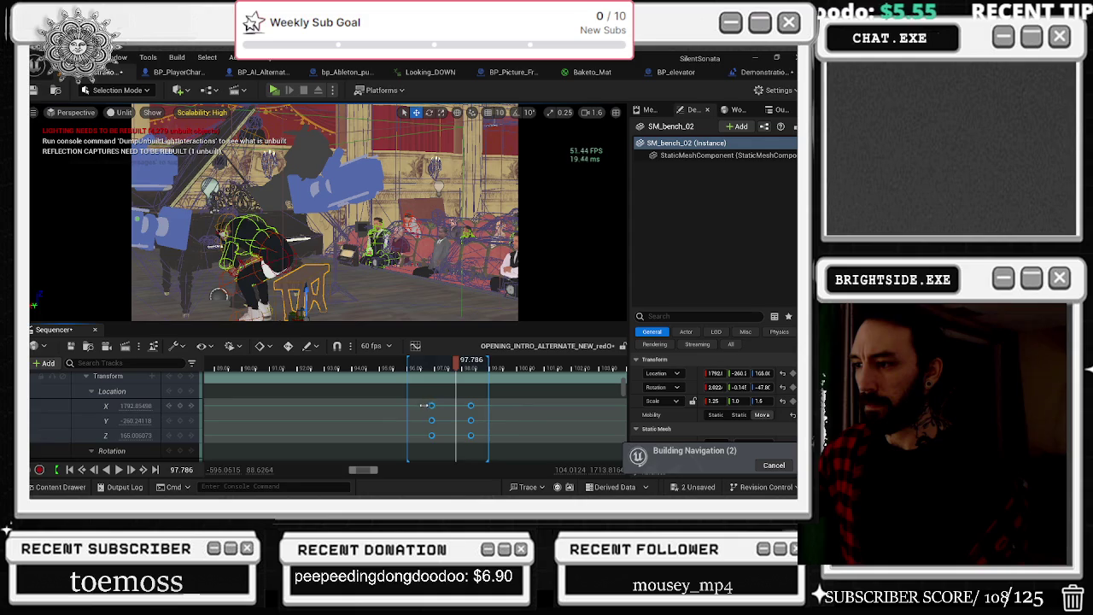
left_click_drag(422, 405, 447, 404)
key("space")
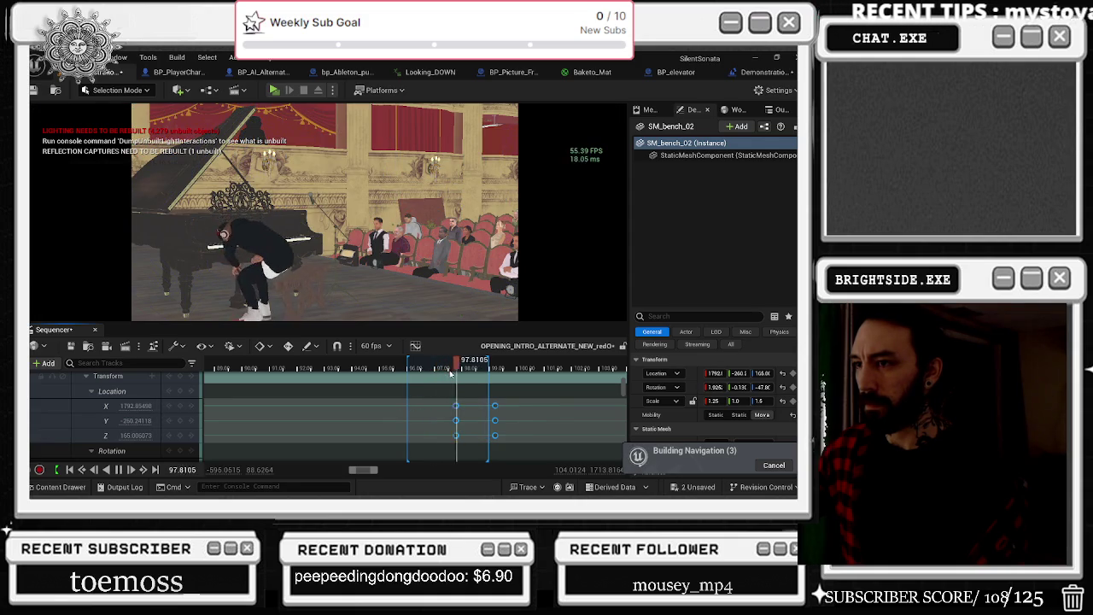
key("space")
left_click_drag(457, 405, 465, 405)
left_click(454, 370)
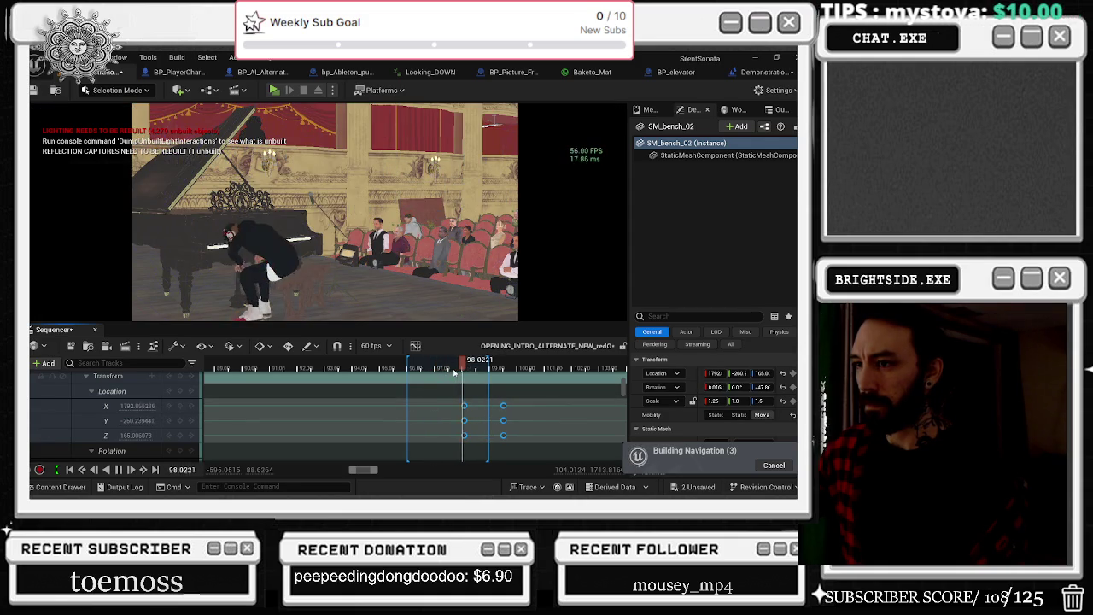
key("space")
left_click(447, 368)
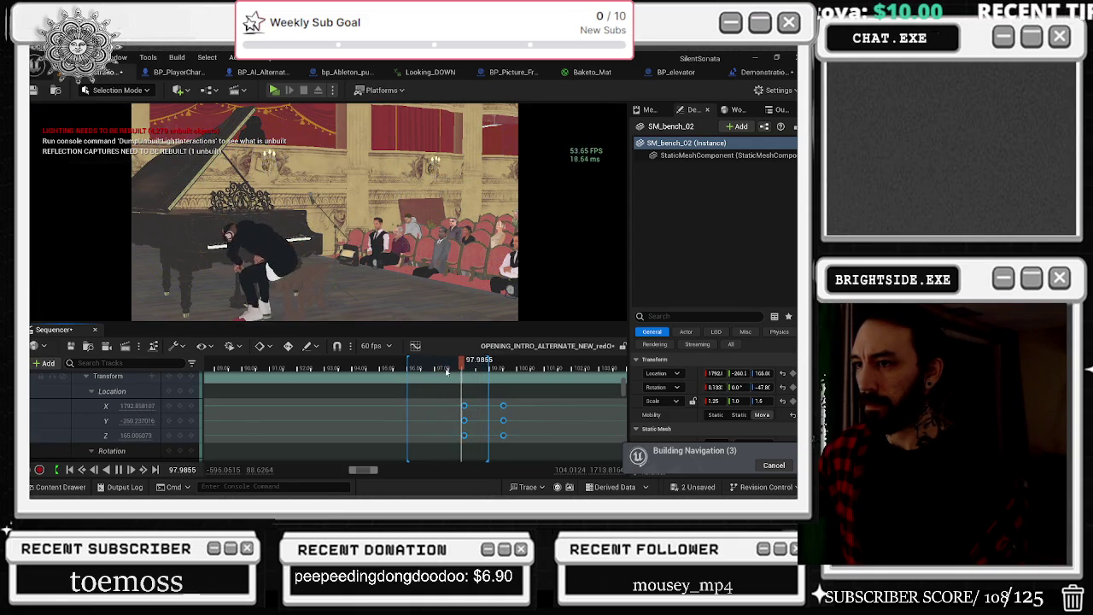
Step: Undo the last nudge, then reselect the middle location keys and move them slightly earlier
scroll(461, 392, "down", 3)
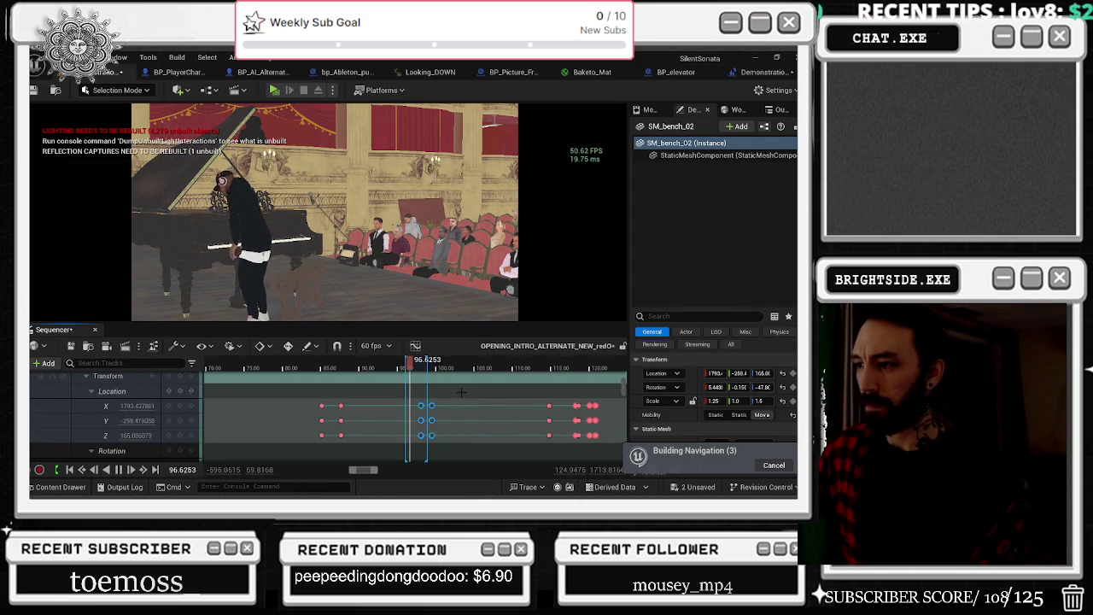
key("ctrl+z")
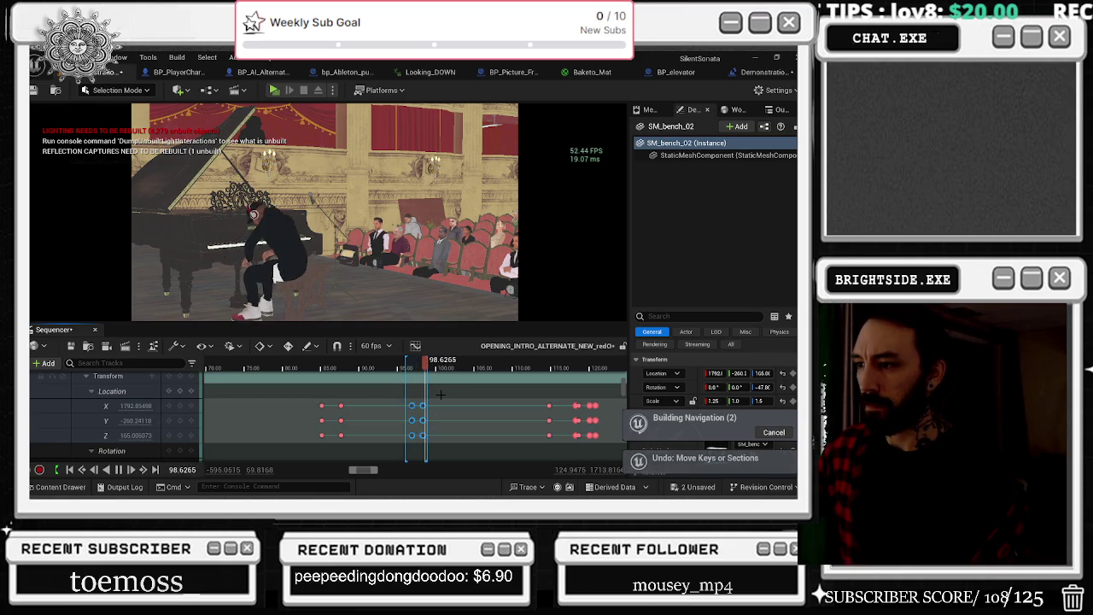
mouse_move(336, 400)
left_mouse_down()
mouse_move(354, 421)
mouse_move(422, 425)
left_mouse_up()
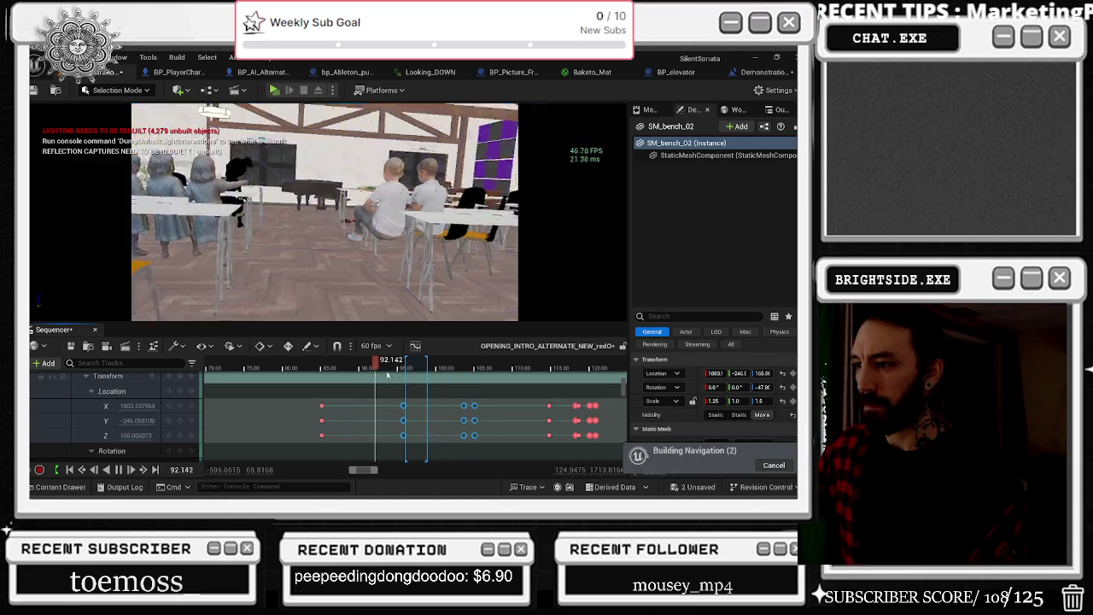
left_click(439, 436)
left_click_drag(439, 436, 424, 437)
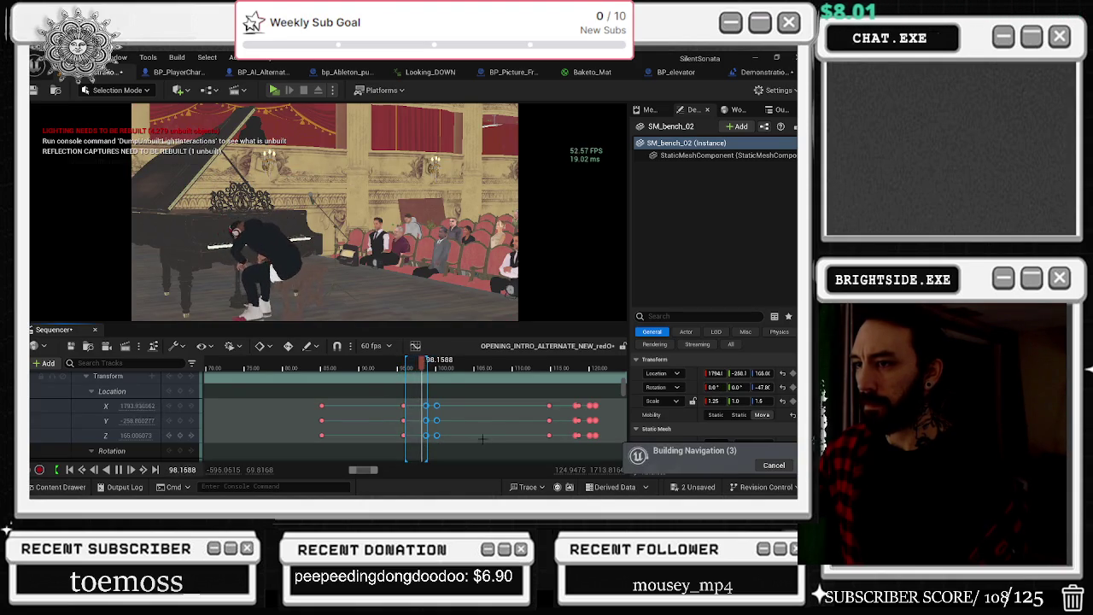
left_click_drag(394, 401, 407, 436)
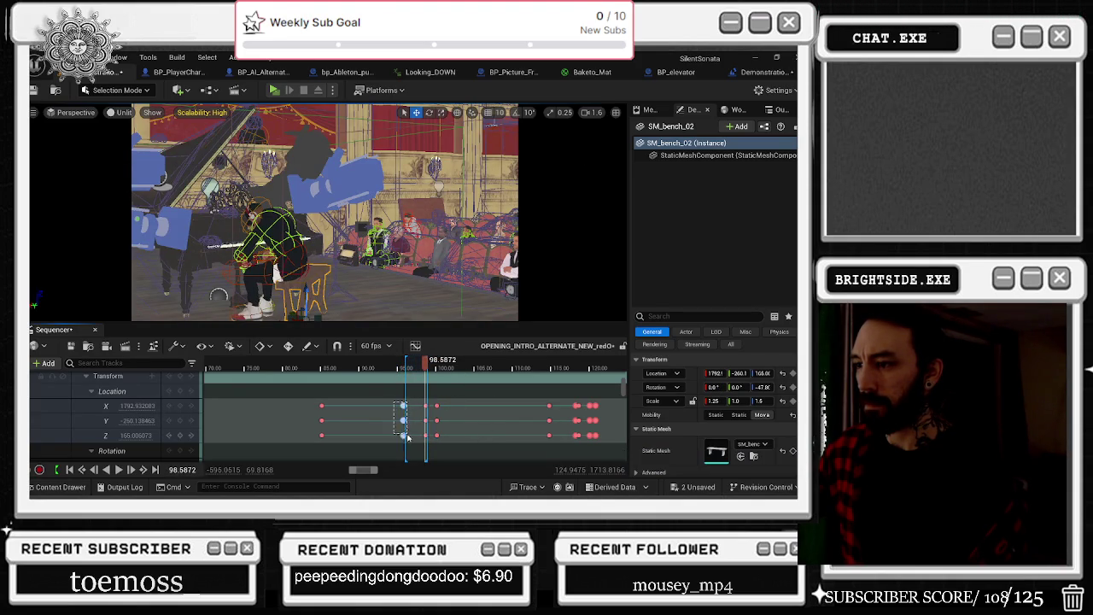
Step: Try shifting the bench's rotation keys, scrubbing near 95–98.8 to check the pose, then undo it
scroll(410, 431, "down", 3)
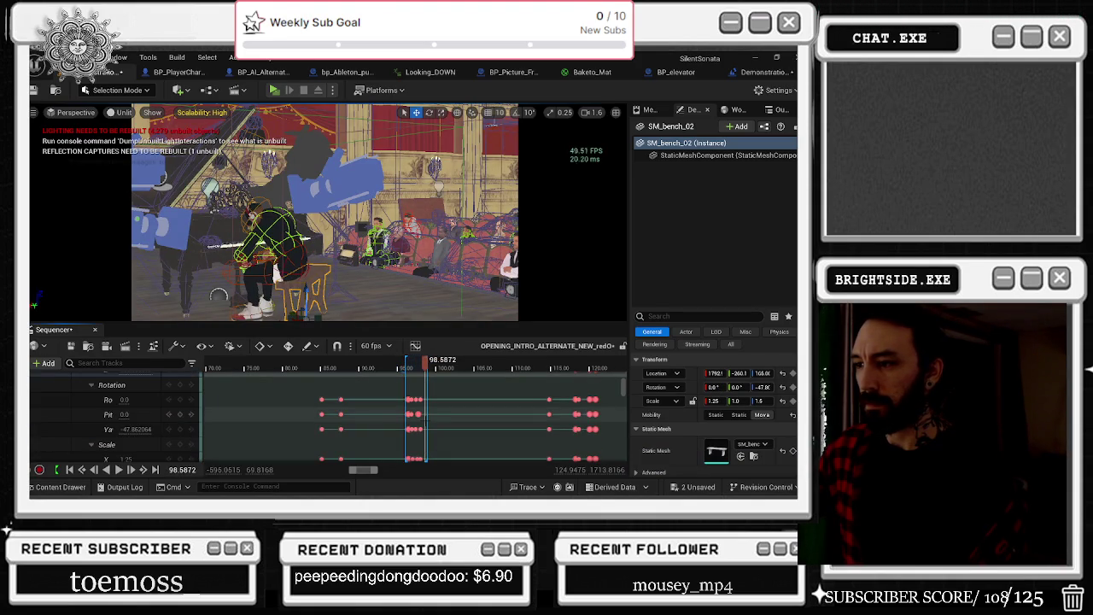
scroll(423, 408, "up", 5)
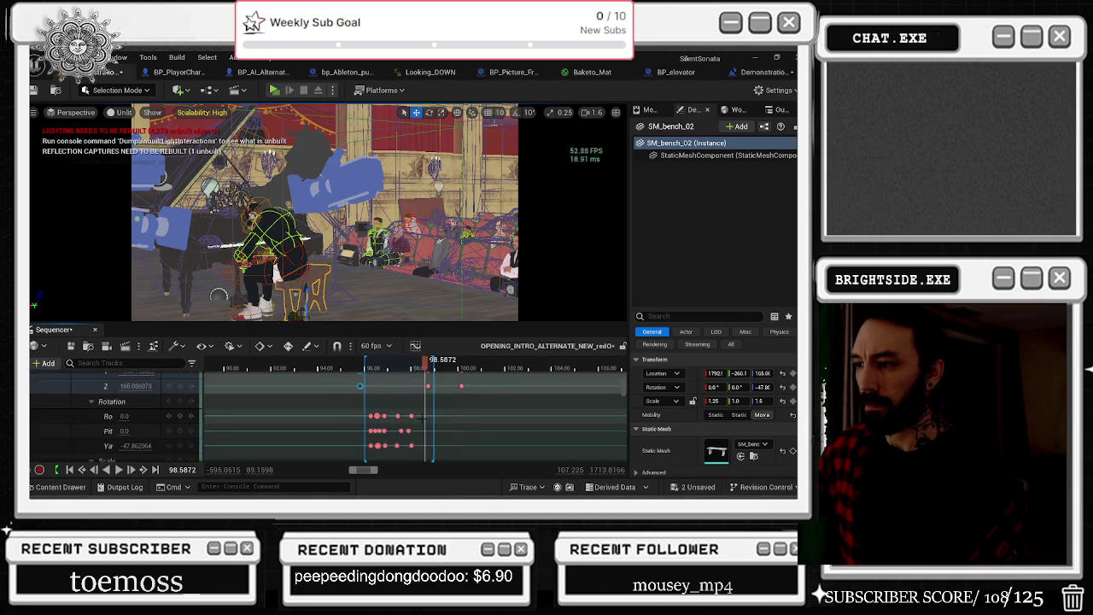
left_click_drag(400, 428, 390, 431)
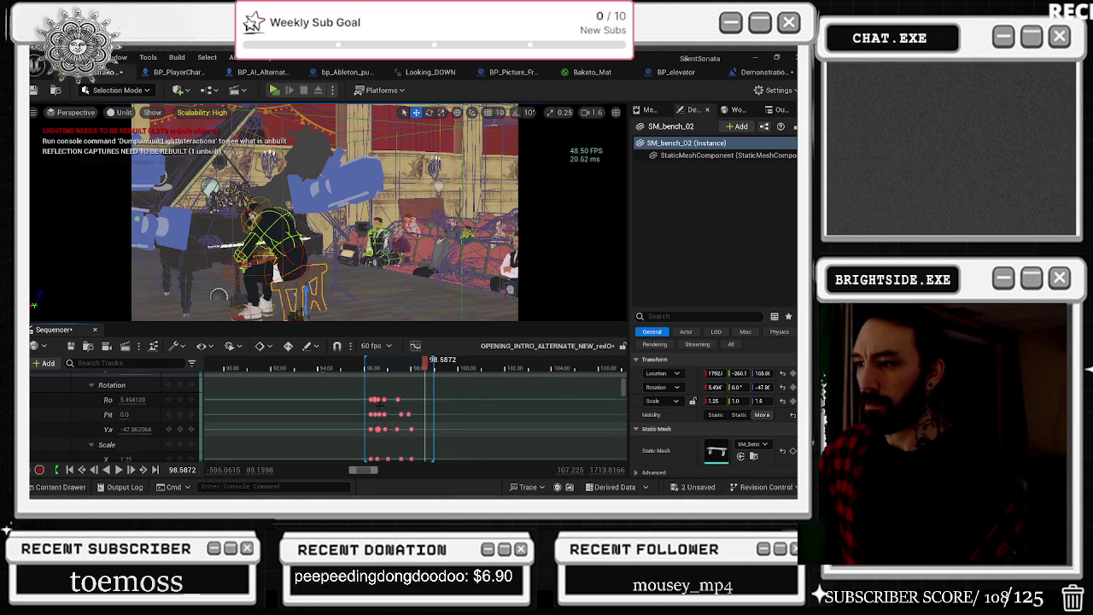
key("ctrl+z")
mouse_move(360, 390)
left_mouse_down()
mouse_move(397, 431)
mouse_move(418, 485)
left_mouse_up()
scroll(432, 439, "up", 3)
left_click_drag(433, 360, 426, 375)
left_click_drag(373, 428, 415, 431)
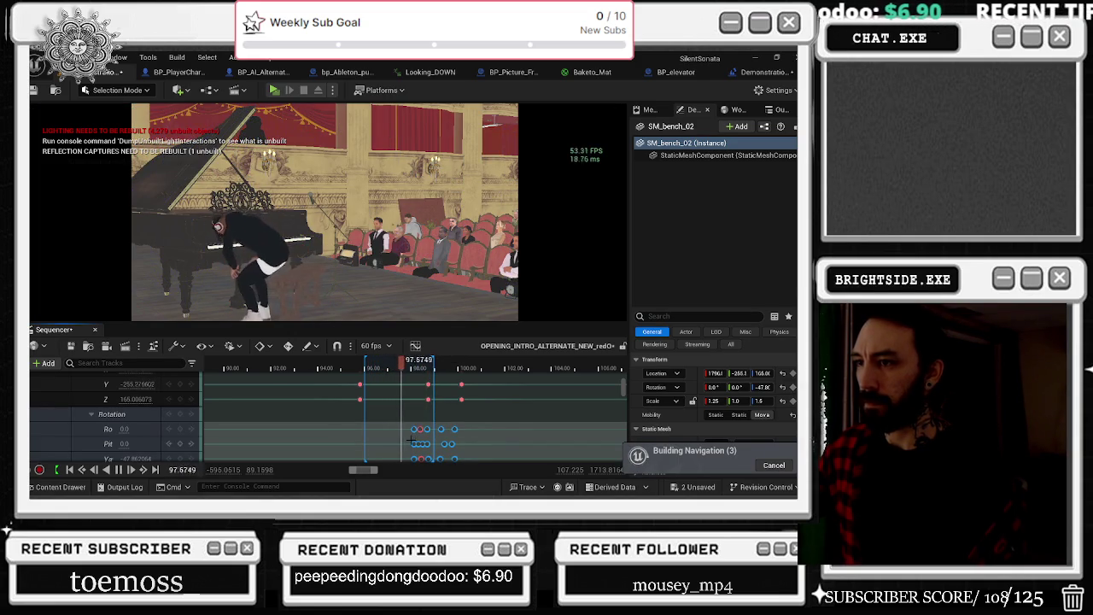
left_click_drag(428, 362, 350, 362)
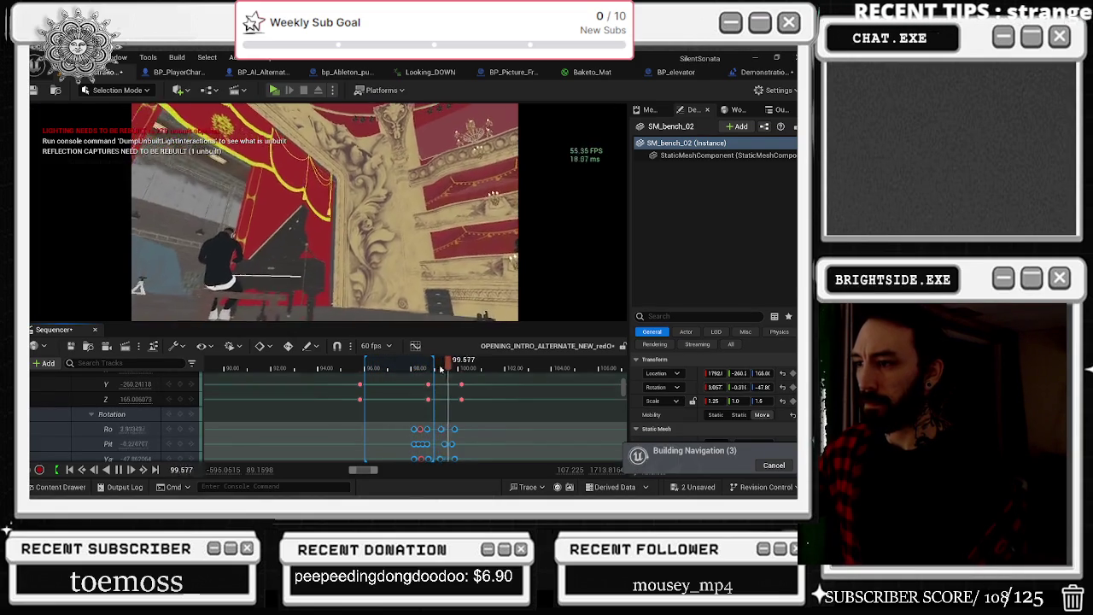
scroll(410, 399, "down", 2)
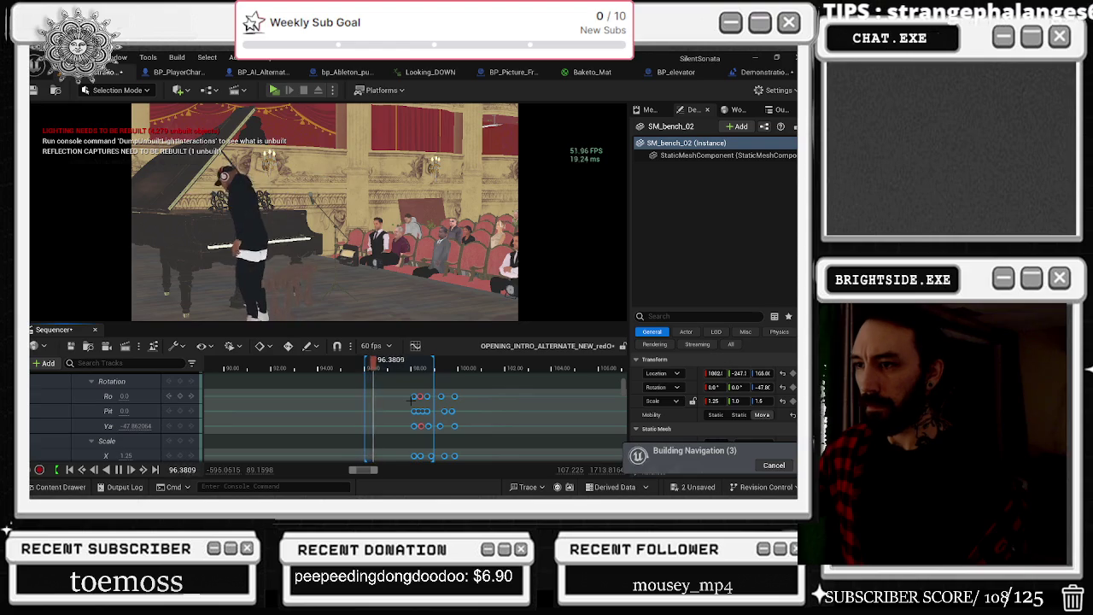
key("space")
scroll(402, 407, "up", 2)
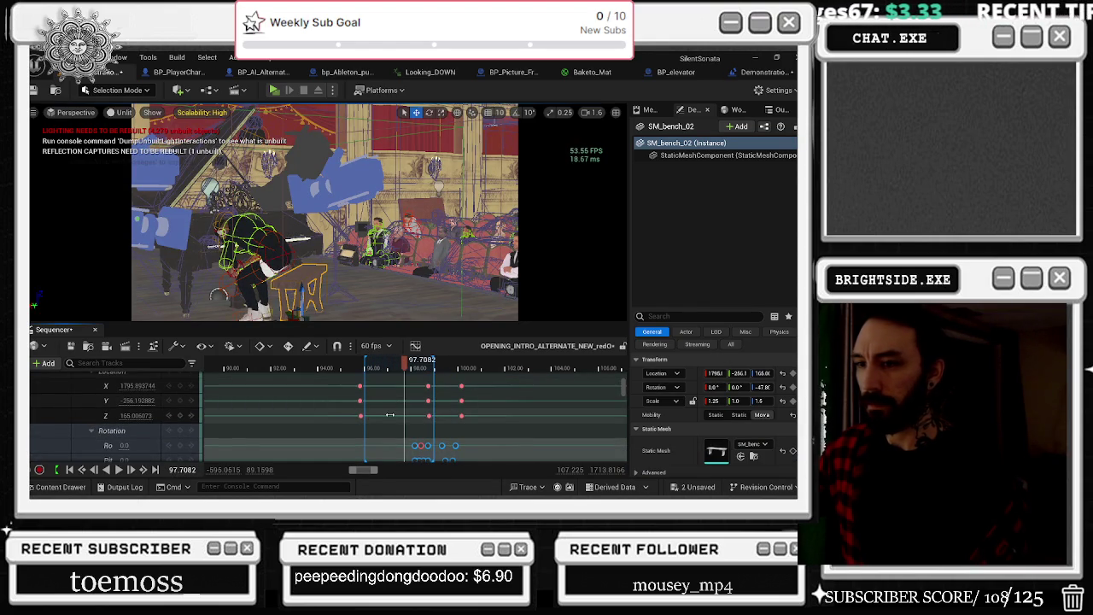
key("ctrl+z")
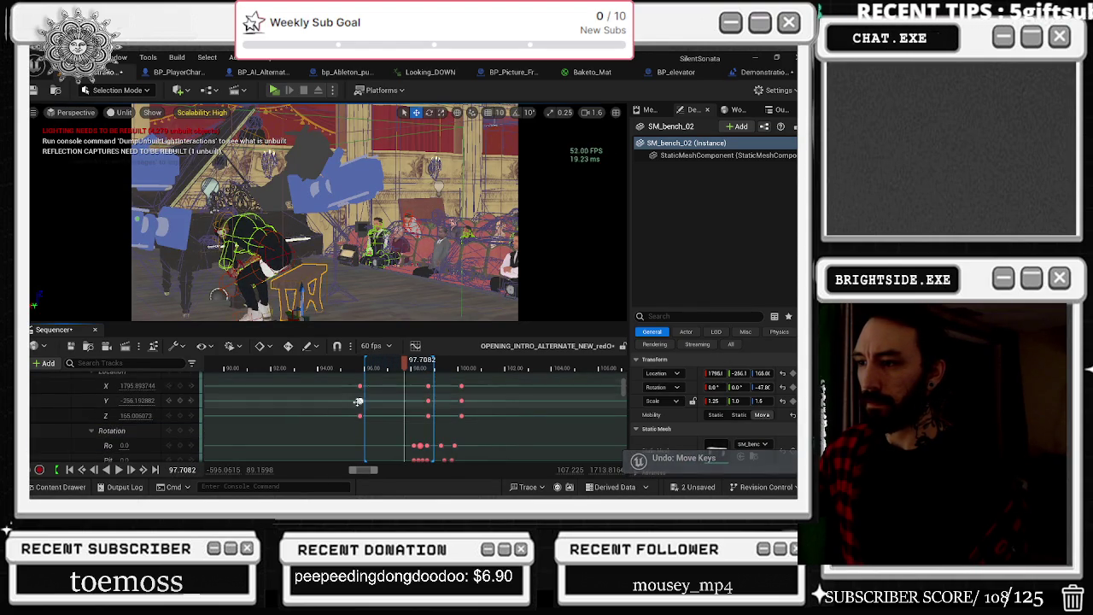
Step: Select the middle and earlier location key columns and return the playhead to about 94.4
left_click_drag(415, 405, 437, 422)
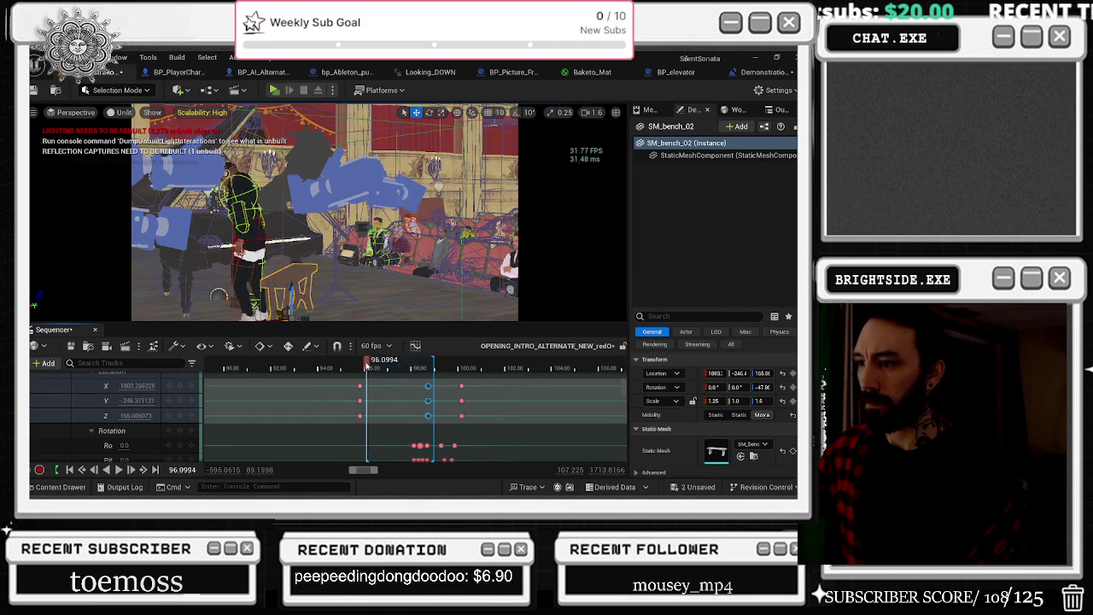
left_click(359, 386)
left_click(357, 369)
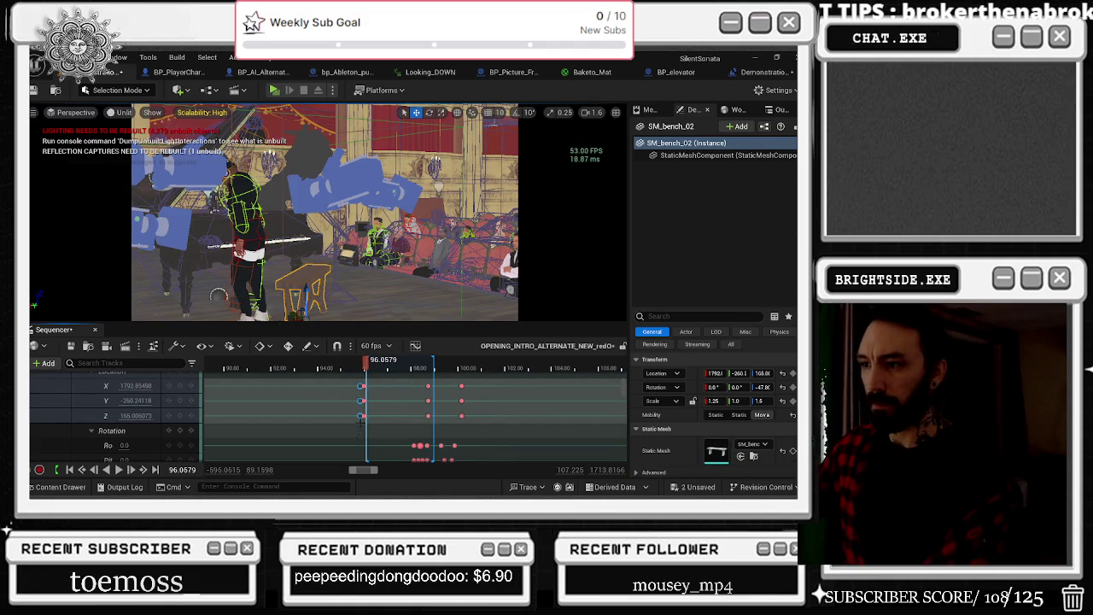
left_click(327, 368)
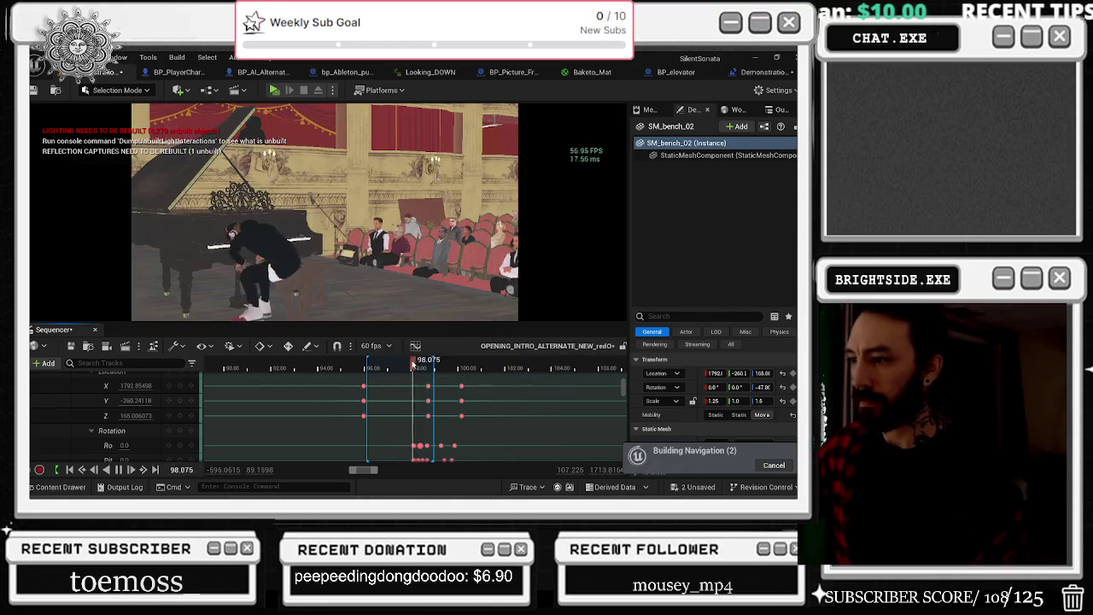
Step: Scrub back and forth around 98–98.5 seconds over the bench's rotation keys to check the pianist's pose
left_click(411, 368)
scroll(423, 419, "down", 1)
scroll(425, 435, "down", 2)
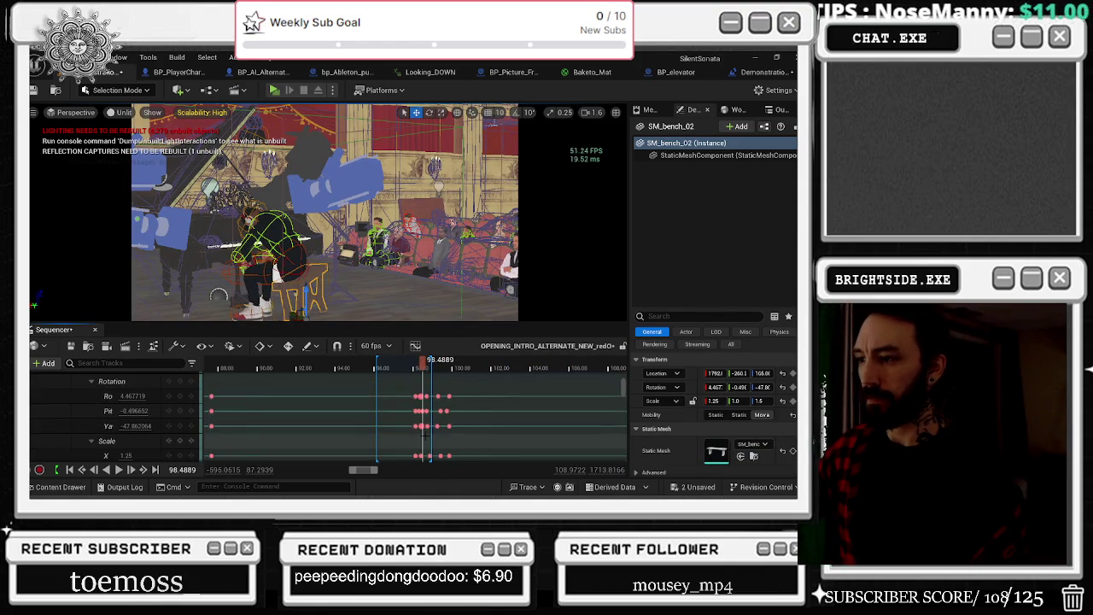
scroll(425, 432, "up", 2)
left_click(424, 368)
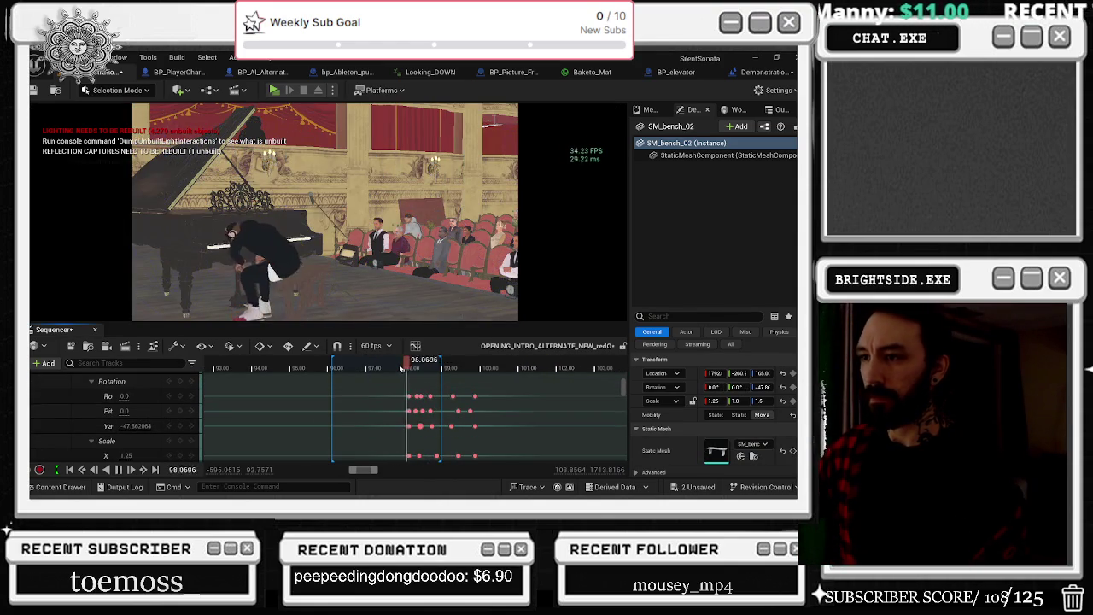
left_click_drag(408, 365, 407, 367)
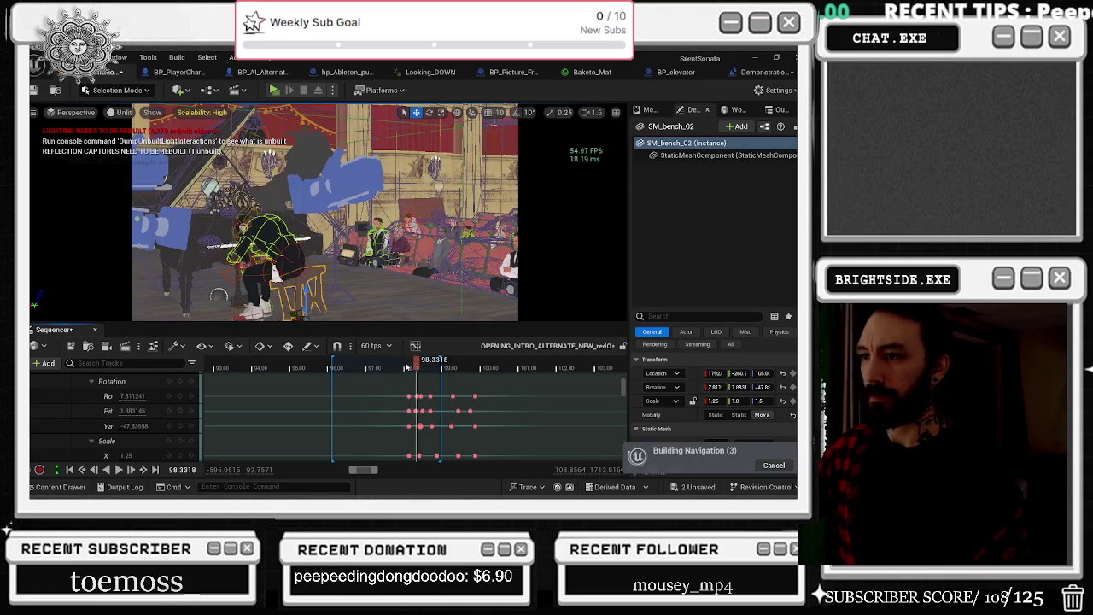
scroll(418, 384, "up", 3)
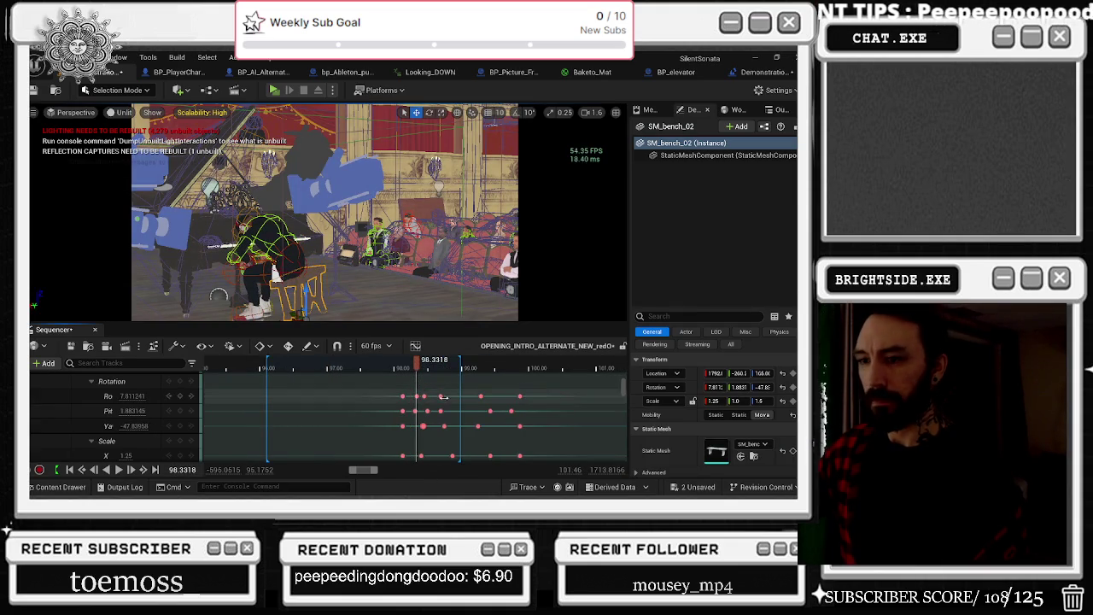
left_click_drag(391, 397, 552, 479)
scroll(444, 410, "up", 2)
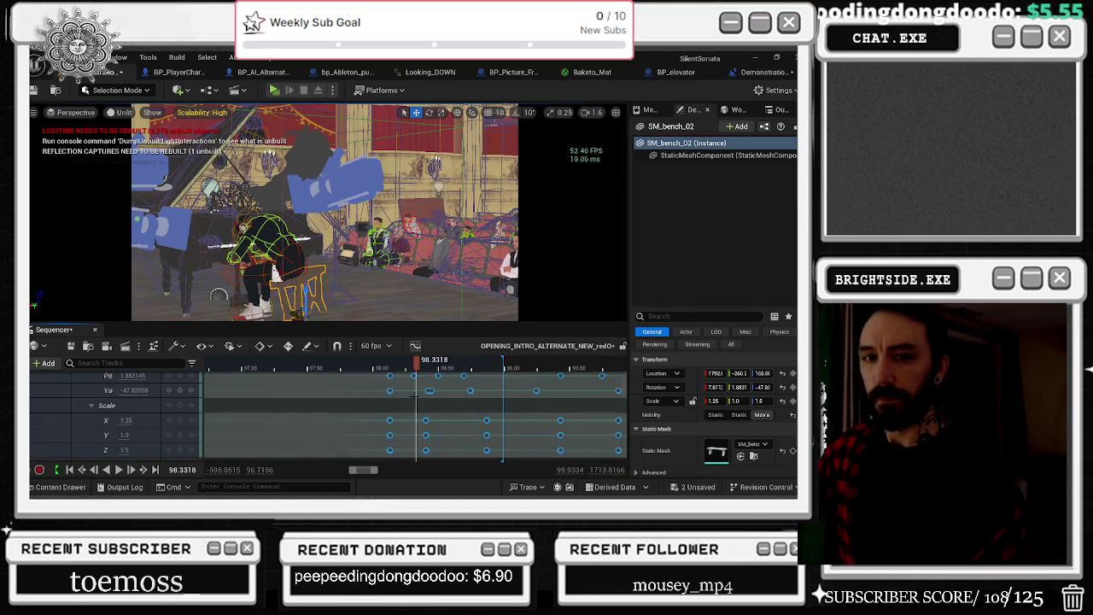
scroll(407, 367, "up", 2)
left_click_drag(335, 363, 397, 363)
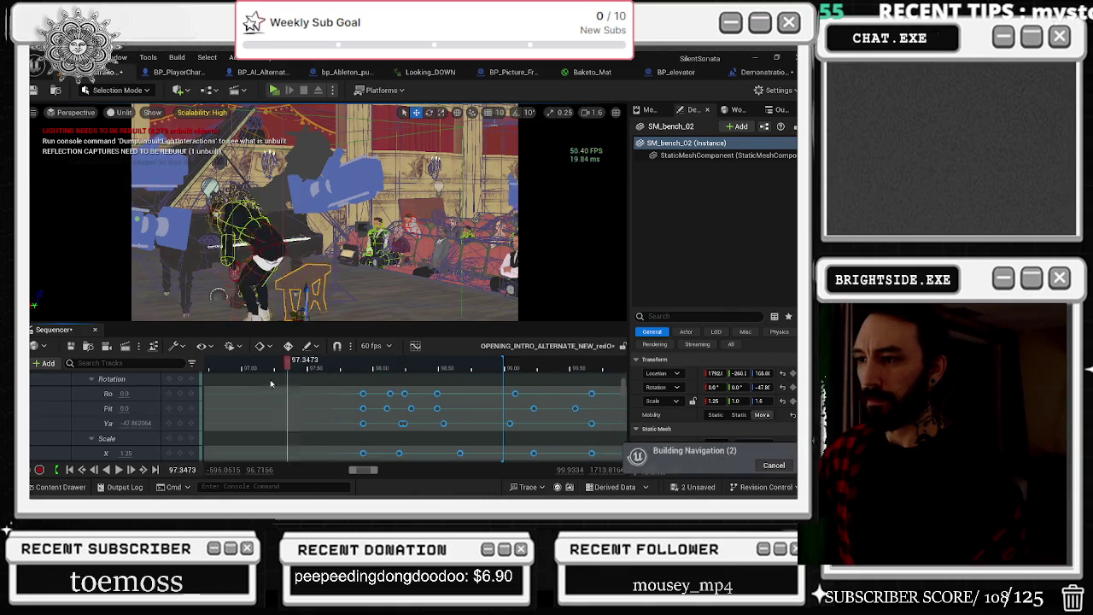
left_click_drag(289, 380, 275, 382)
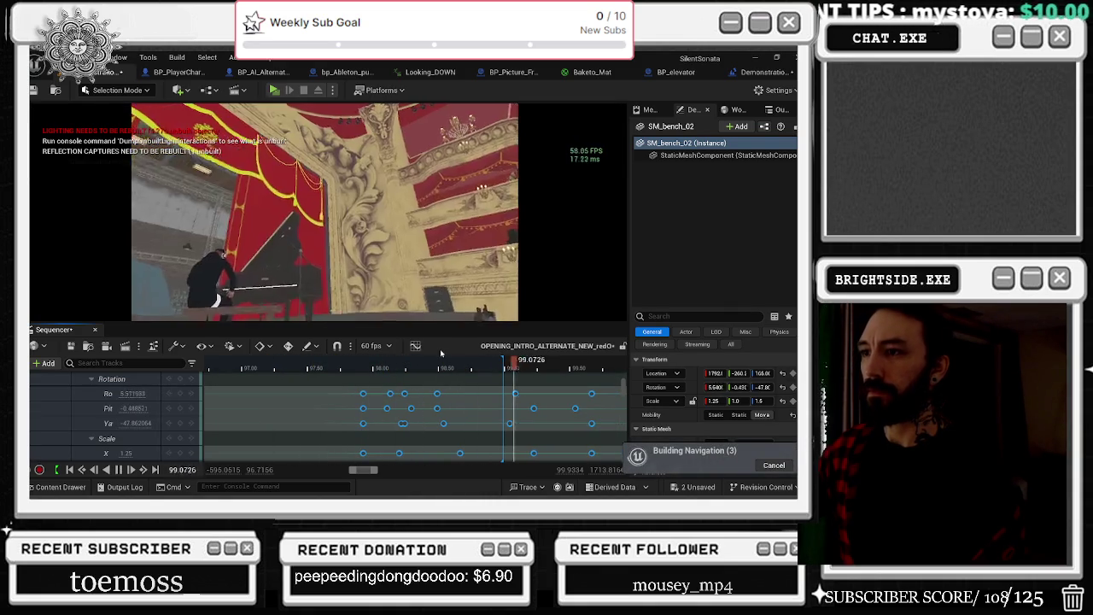
scroll(431, 386, "down", 5)
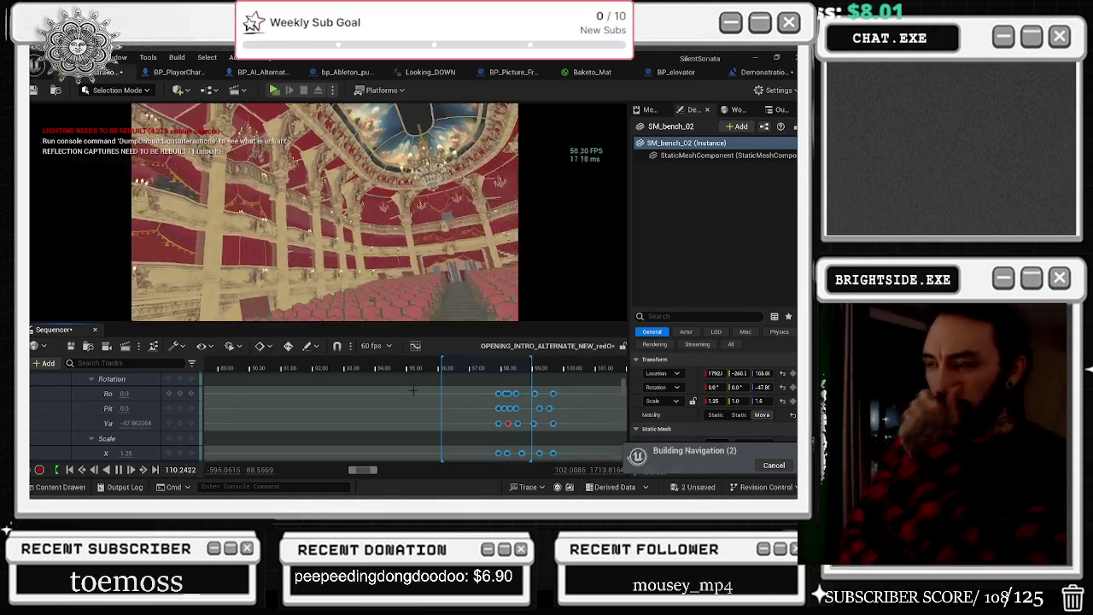
Step: Zoom out, set the playhead near 87.8, and scroll the track list up to Camera Cuts
scroll(387, 400, "down", 3)
left_click(380, 365)
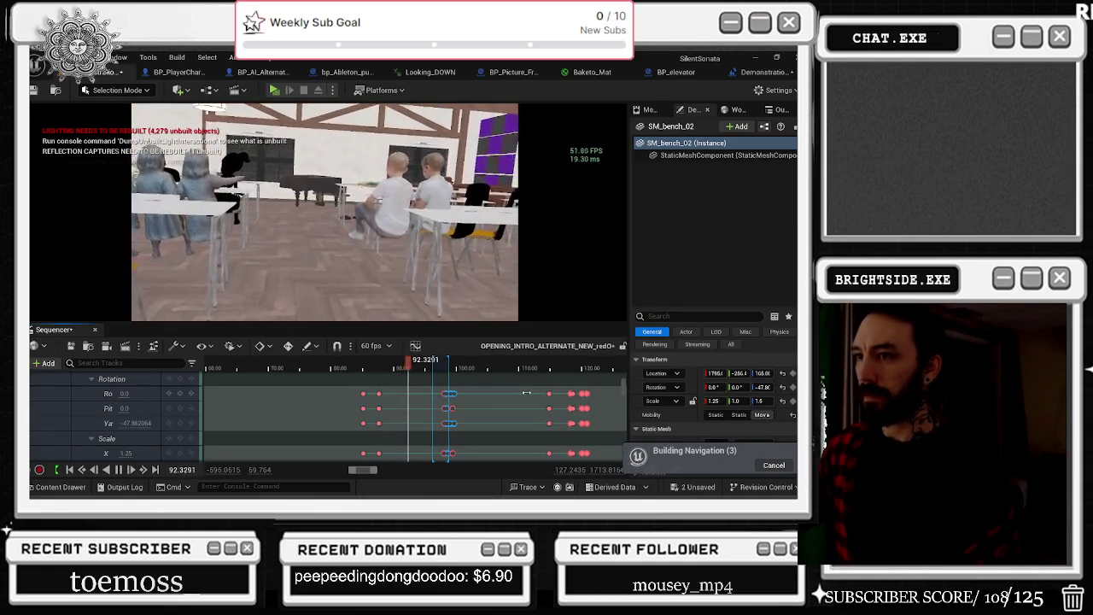
scroll(515, 411, "up", 3)
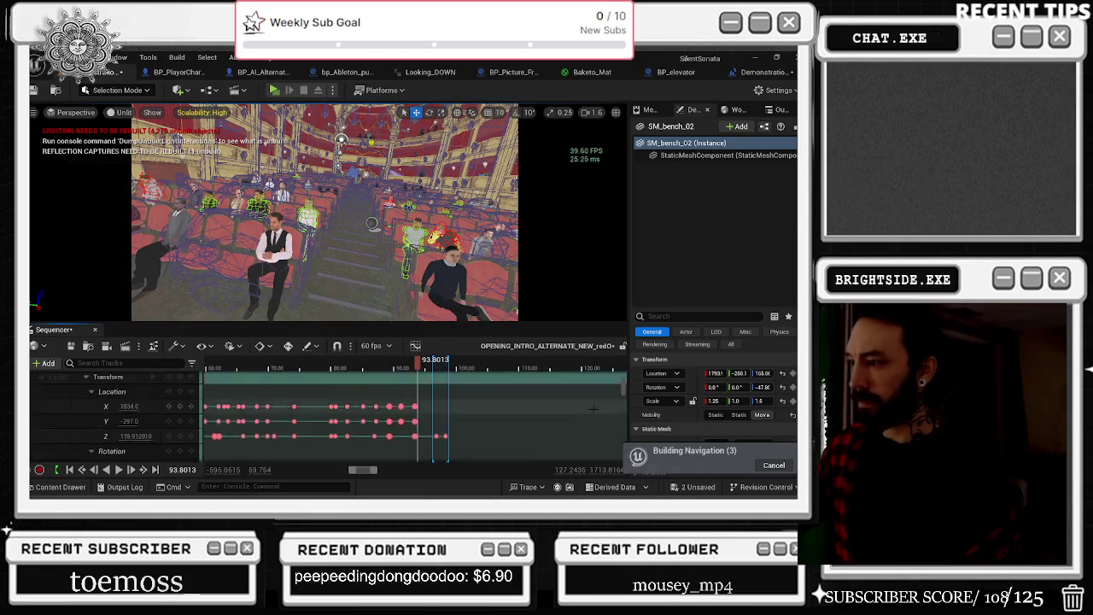
scroll(385, 402, "up", 3)
scroll(385, 387, "up", 5)
scroll(380, 387, "down", 2)
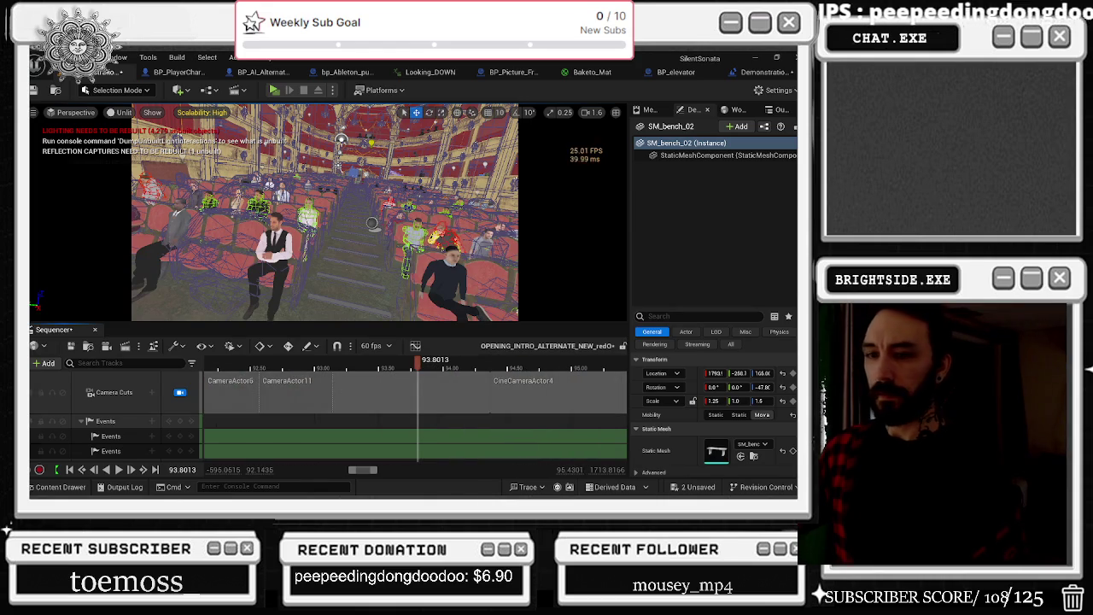
Step: Play the camera cuts from about 89.8 seconds twice to review the shot transitions
mouse_move(350, 365)
left_mouse_down()
mouse_move(231, 364)
mouse_move(299, 365)
left_mouse_up()
key("space")
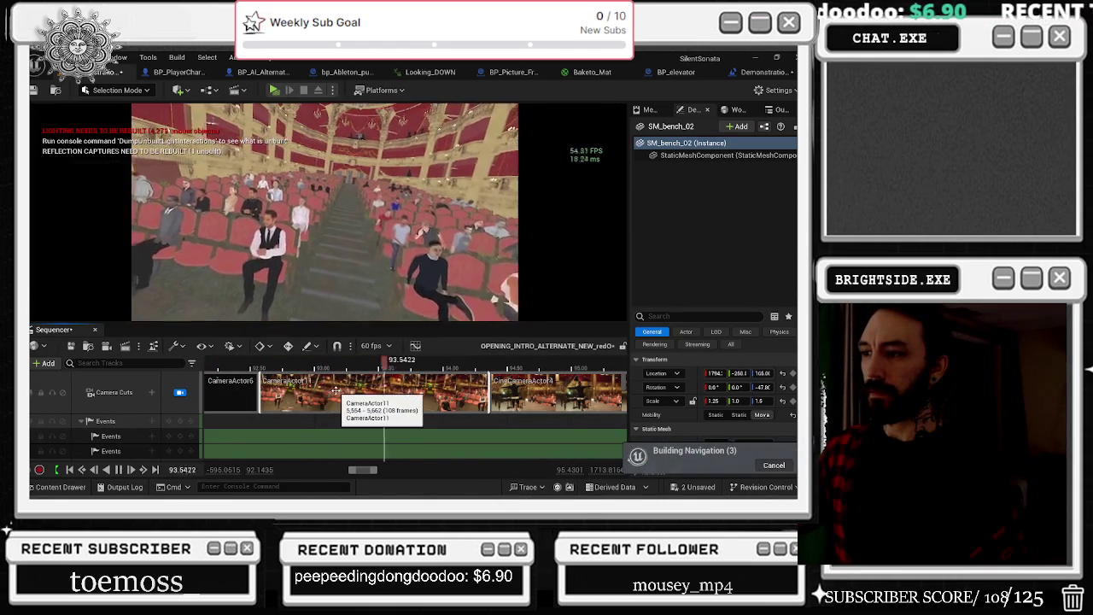
scroll(298, 382, "down", 3)
mouse_move(321, 367)
left_mouse_down()
mouse_move(294, 367)
mouse_move(318, 373)
left_mouse_up()
left_click(241, 373)
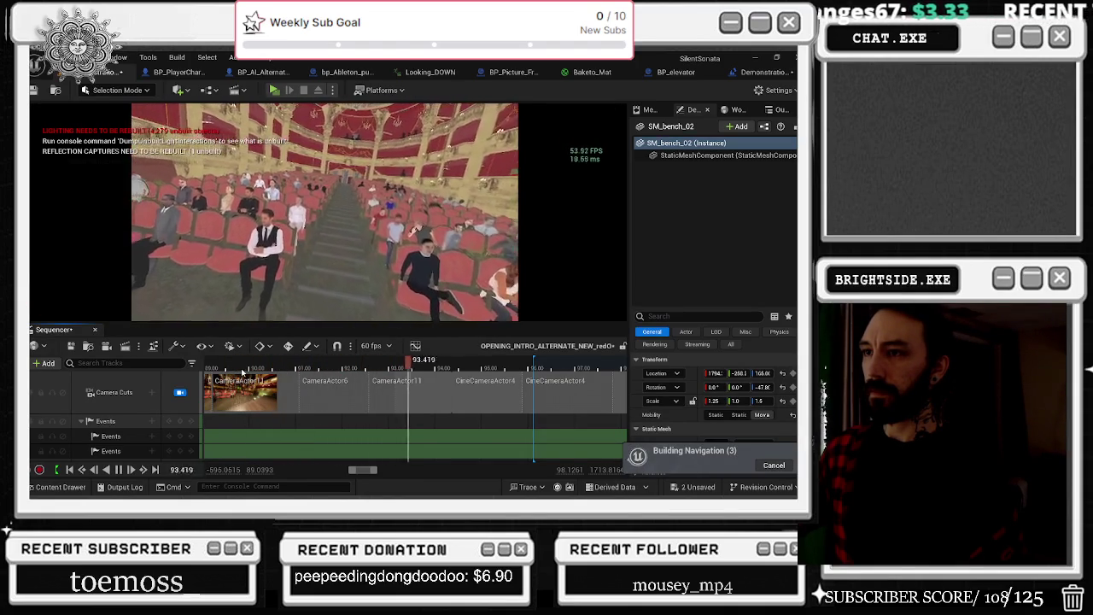
key("space")
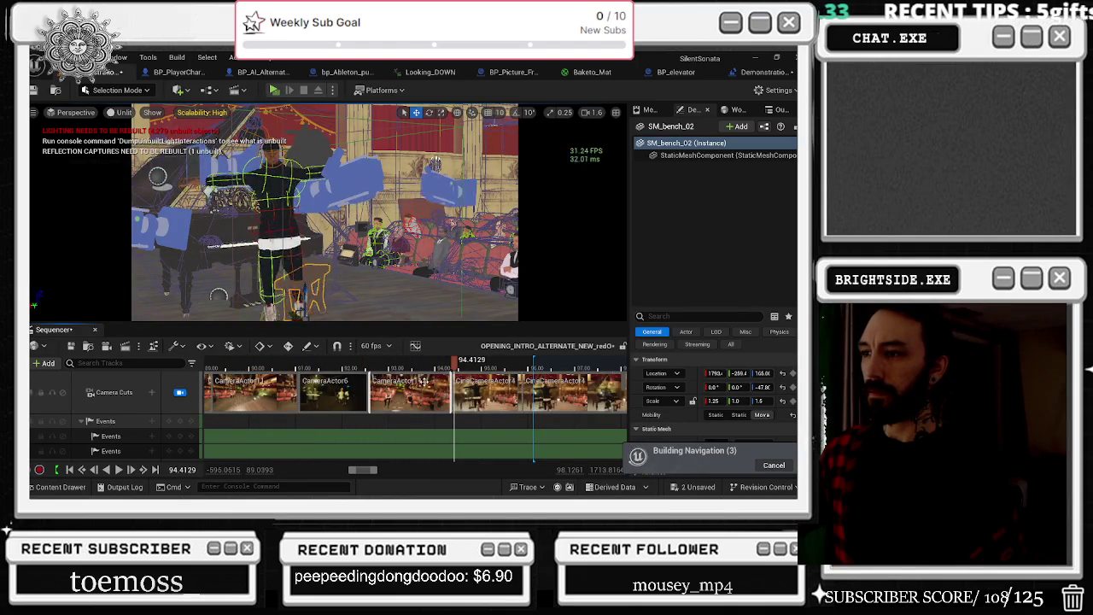
left_click(243, 369)
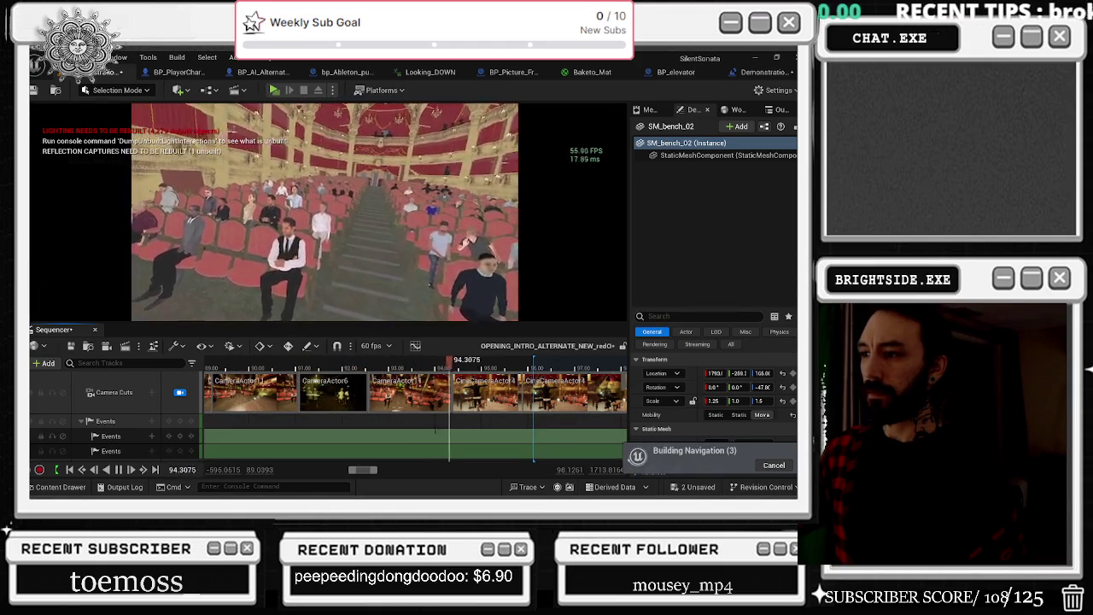
key("space")
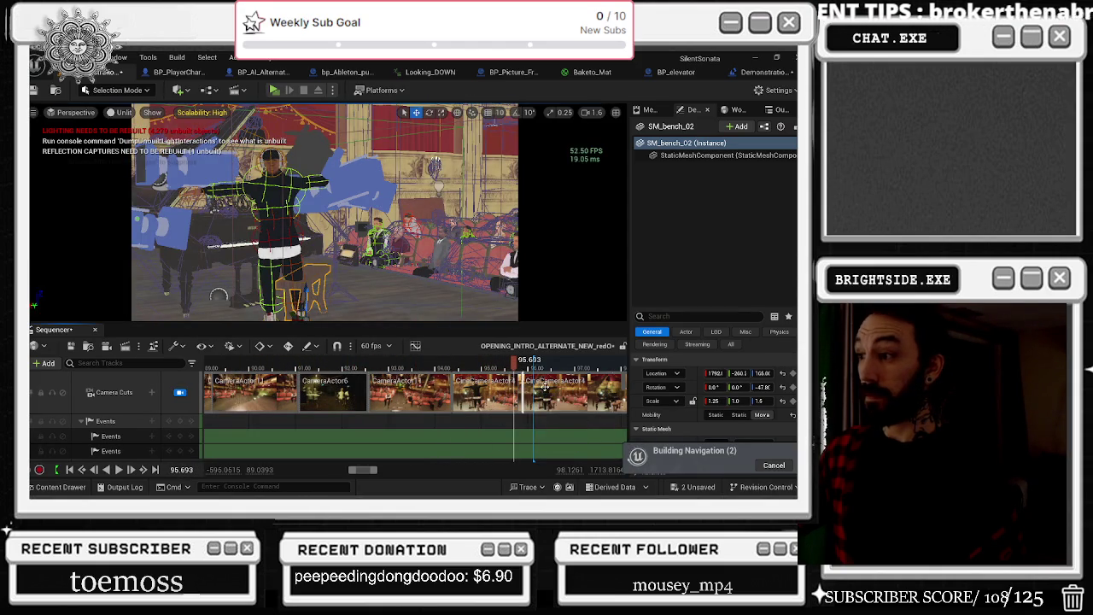
Step: Swap the CineCameraActor4 cut to CameraActor5, preview it, then bring up the YouTube browser
right_click(502, 391)
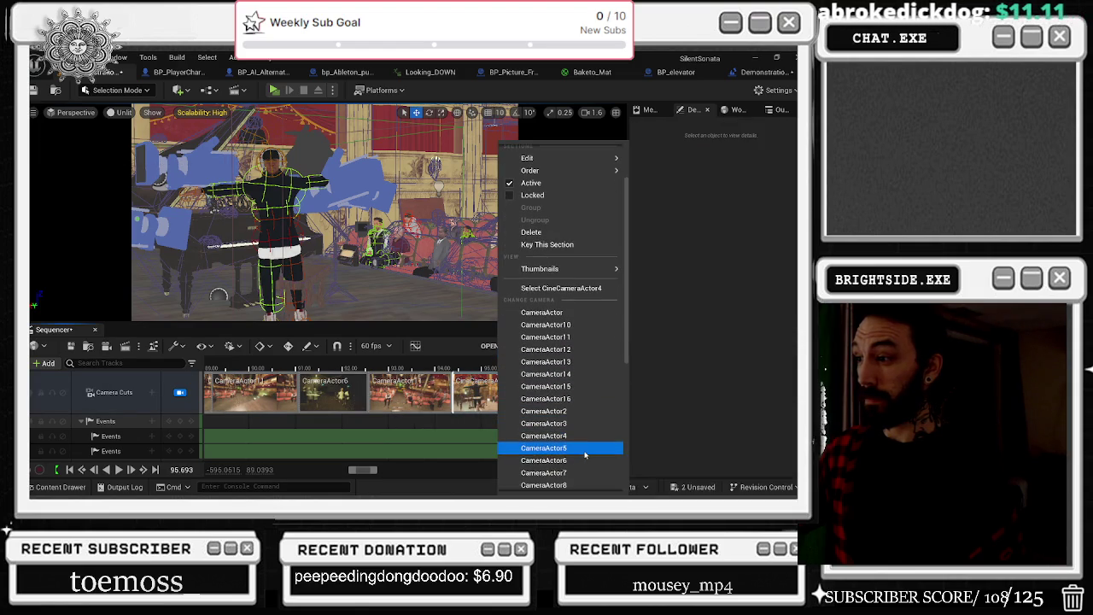
left_click(581, 450)
key("space")
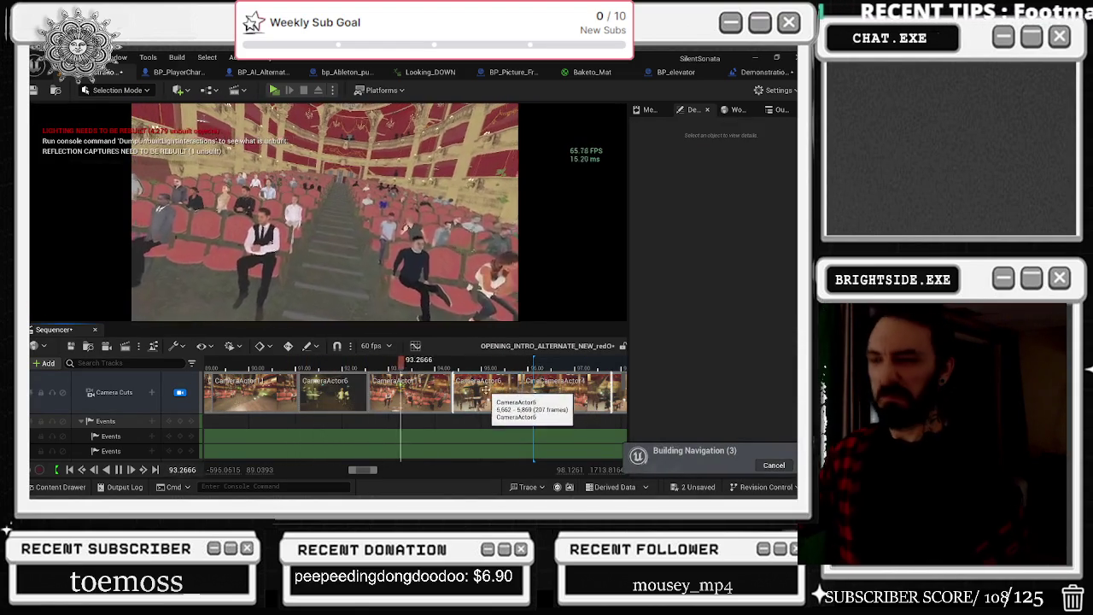
key("alt+Tab")
left_click(613, 301)
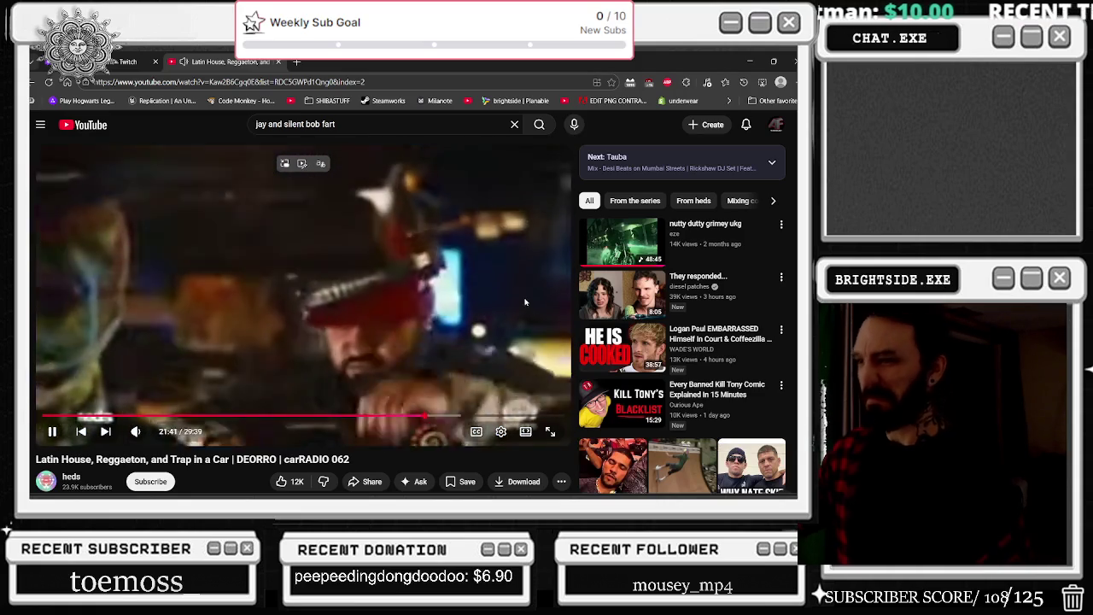
Step: Pause the car mix video and rewind it to around 21:07
scroll(468, 326, "down", 1)
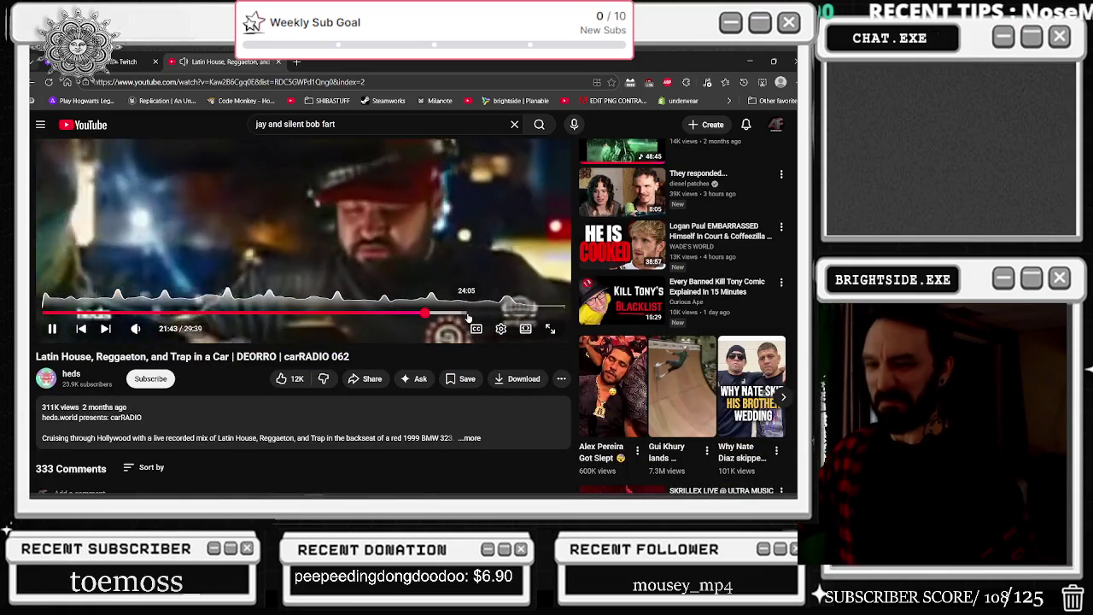
left_click(380, 243)
key("j")
key("j")
key("j")
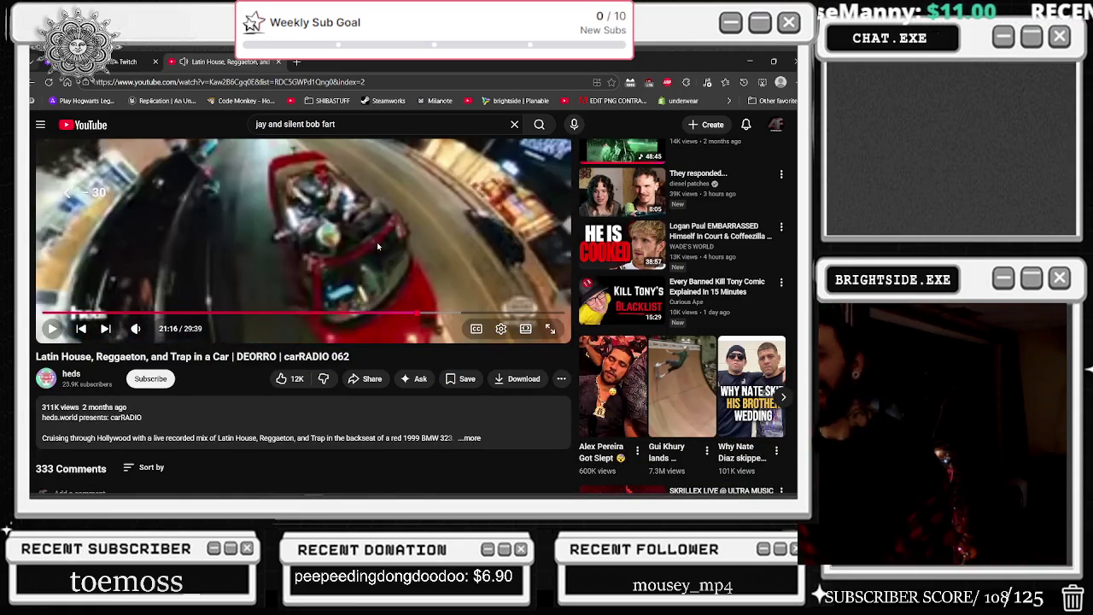
key("j")
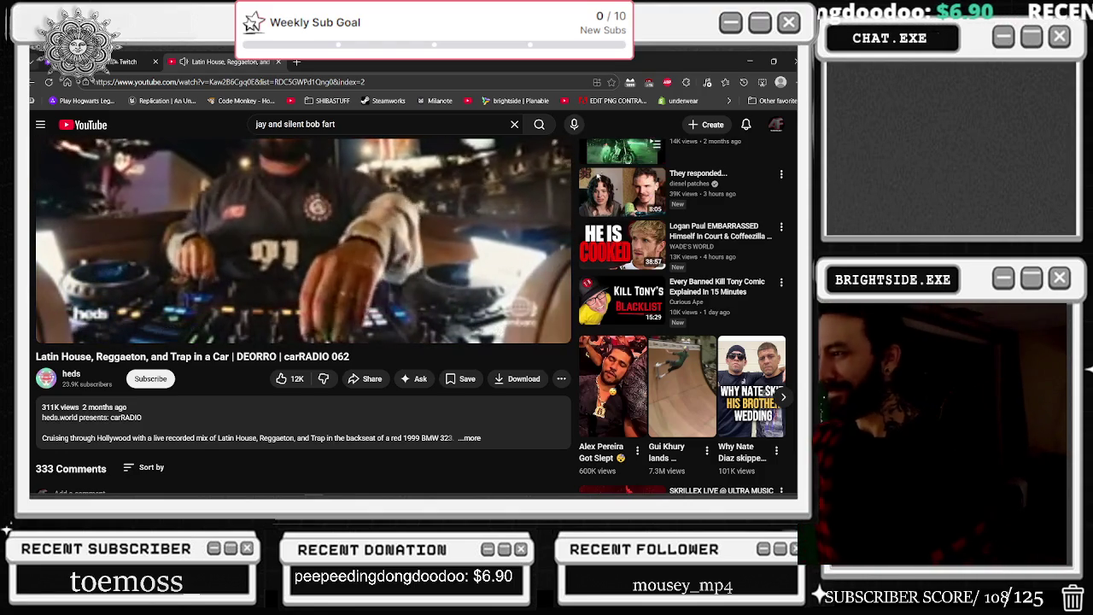
Step: Expand the video description and scroll through the comments, then minimize the browser
scroll(435, 270, "down", 5)
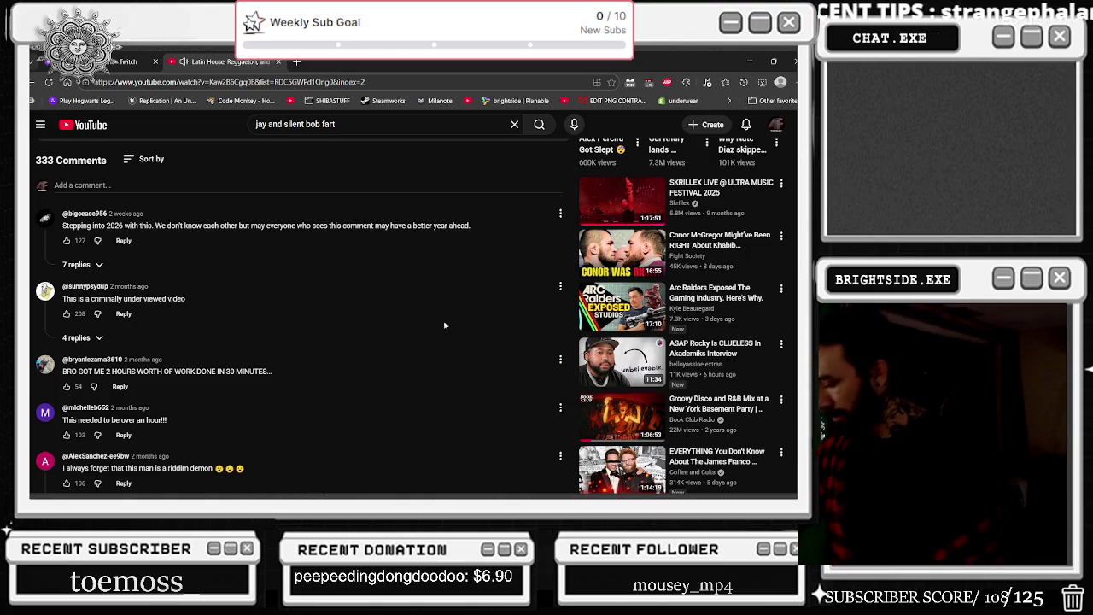
scroll(448, 316, "up", 5)
scroll(342, 333, "down", 2)
left_click(268, 337)
scroll(269, 351, "down", 1)
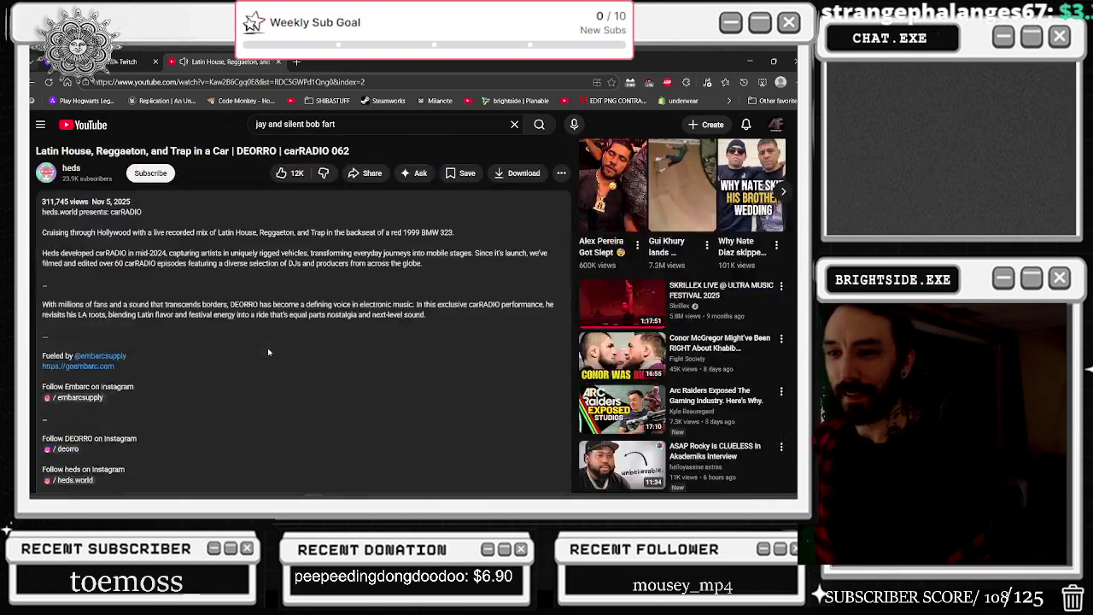
scroll(267, 348, "down", 10)
scroll(342, 302, "up", 15)
scroll(343, 302, "down", 1)
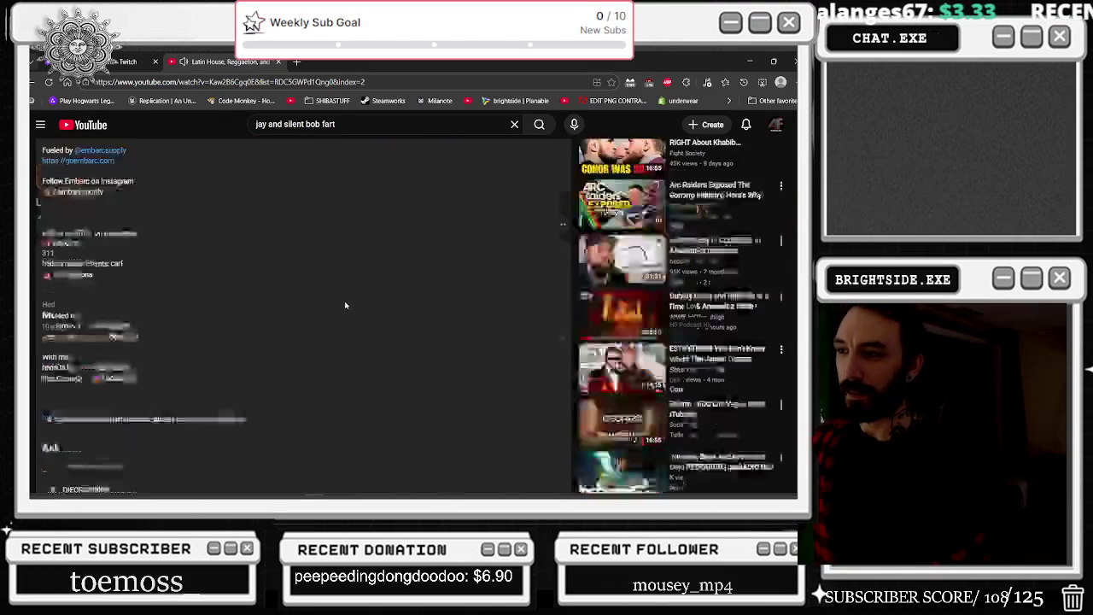
scroll(342, 302, "down", 15)
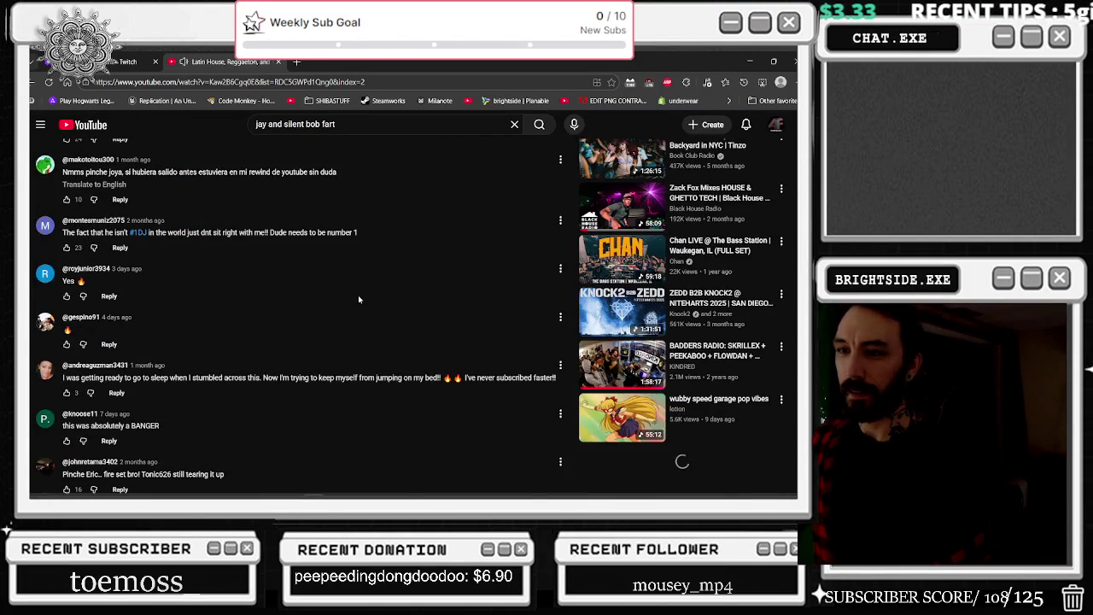
scroll(438, 295, "down", 10)
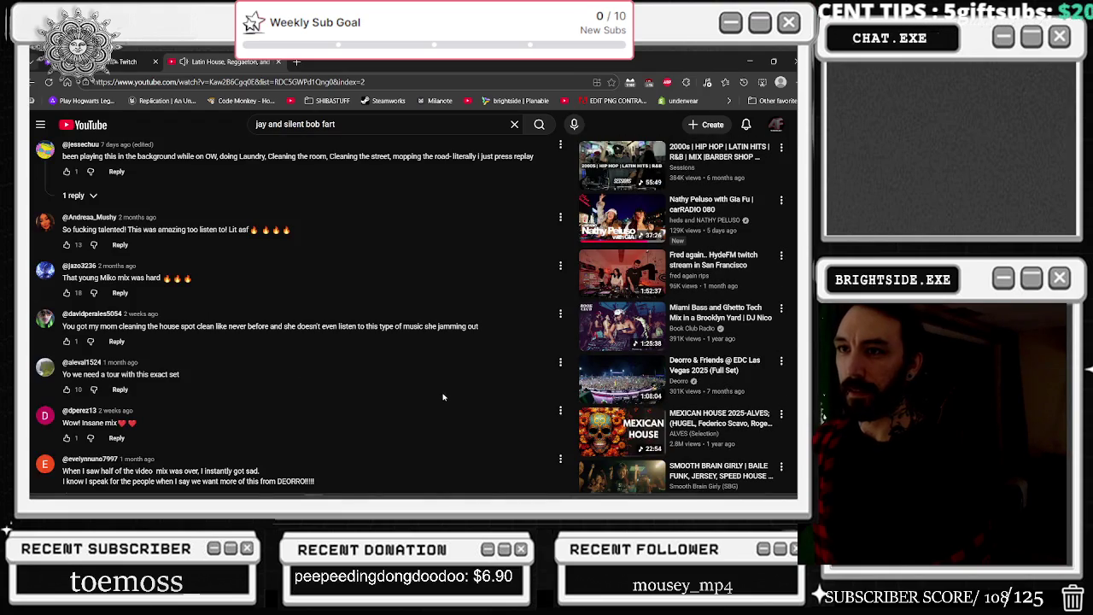
scroll(443, 397, "up", 20)
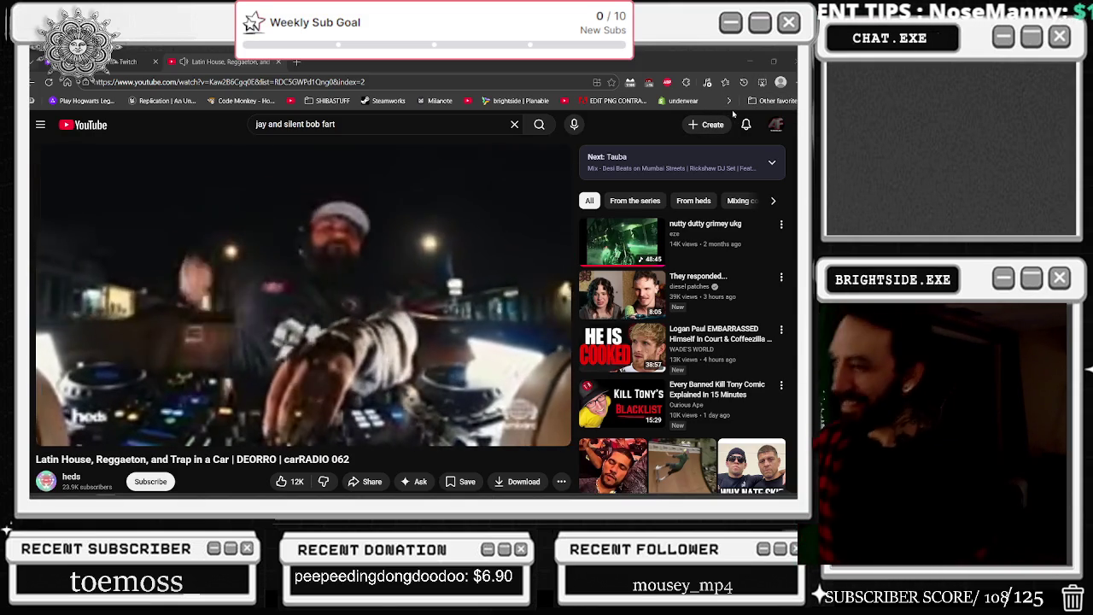
left_click(759, 63)
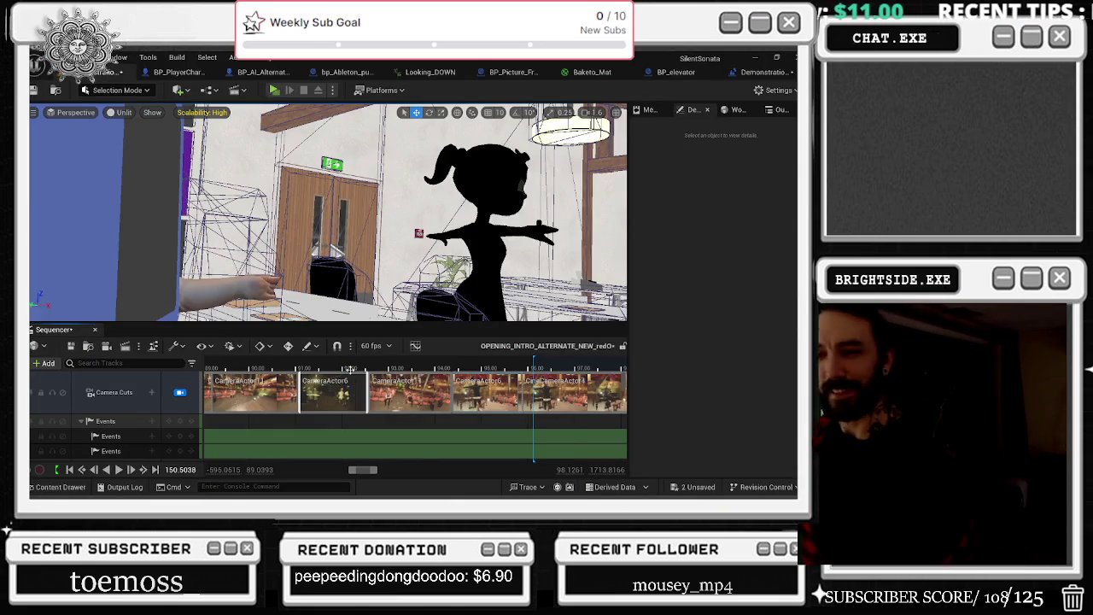
Step: Move the playhead into the CameraActor11 shot near 90 and expand CameraActor6's rotation and scale keys
scroll(407, 399, "down", 2)
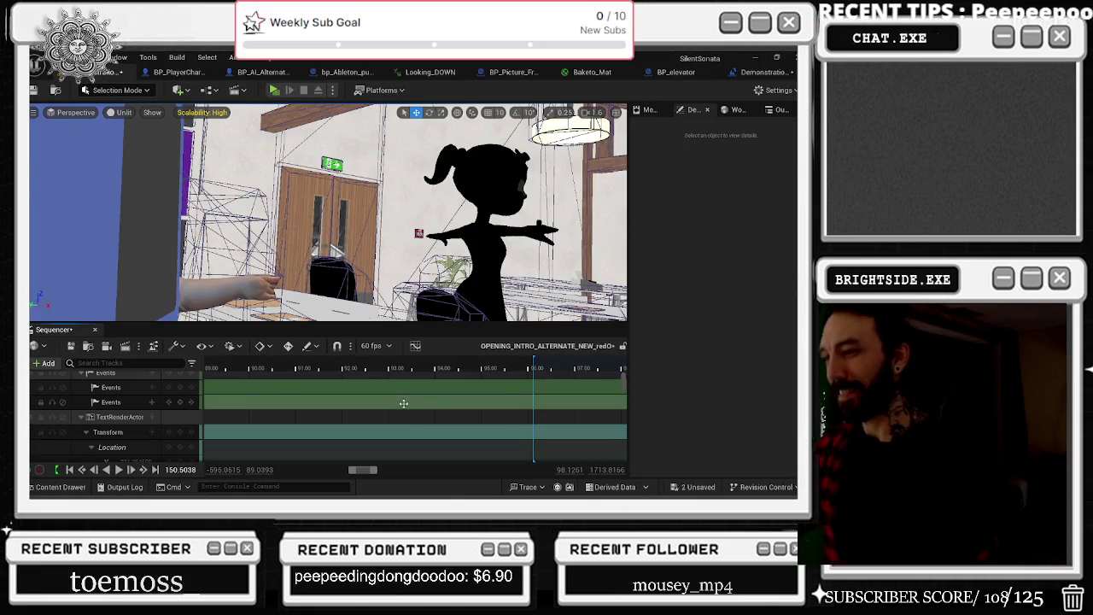
scroll(403, 402, "up", 2)
scroll(407, 402, "down", 3)
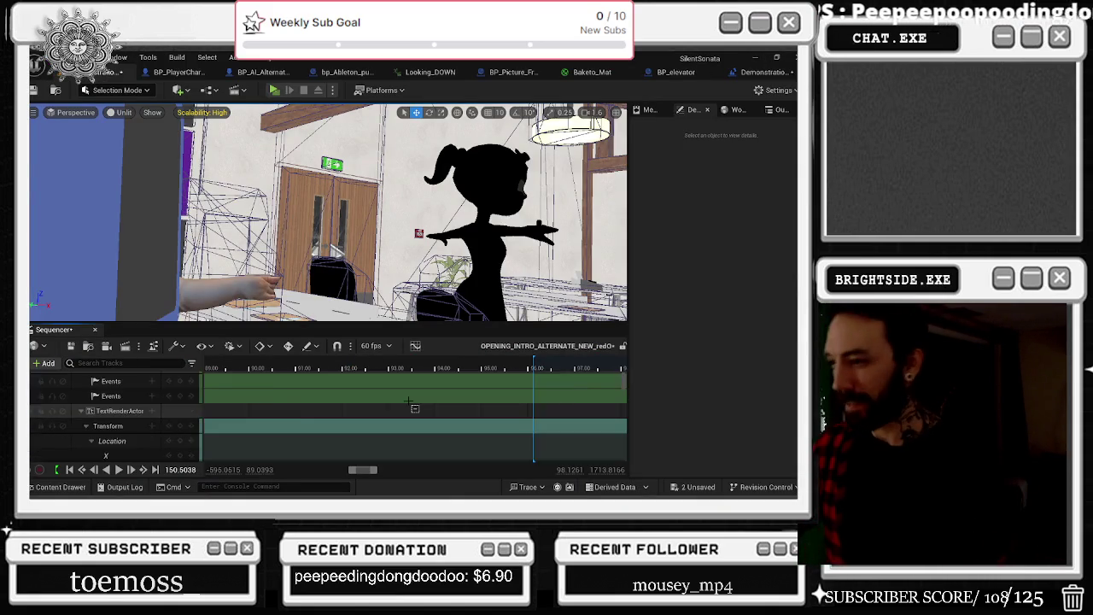
scroll(408, 400, "up", 3)
scroll(595, 382, "down", 3)
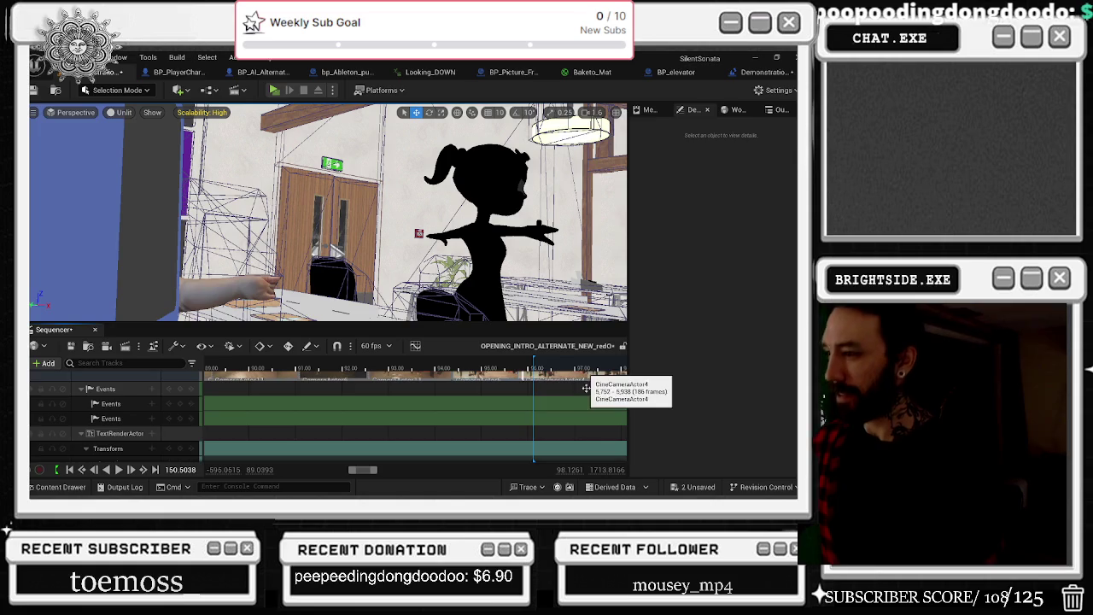
scroll(589, 381, "up", 3)
left_click_drag(536, 369, 250, 369)
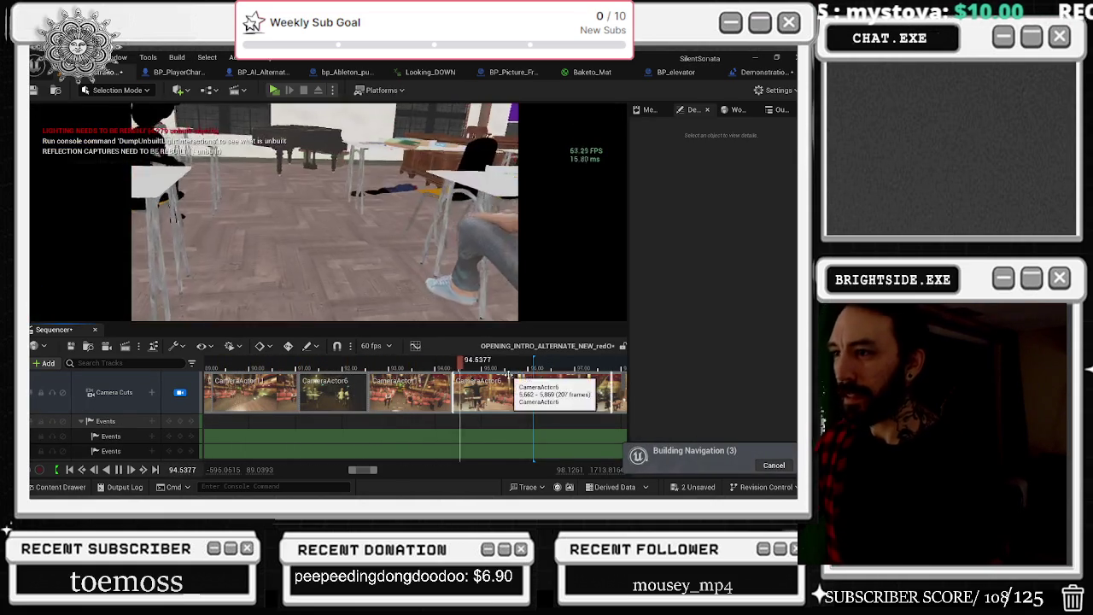
left_click(453, 367)
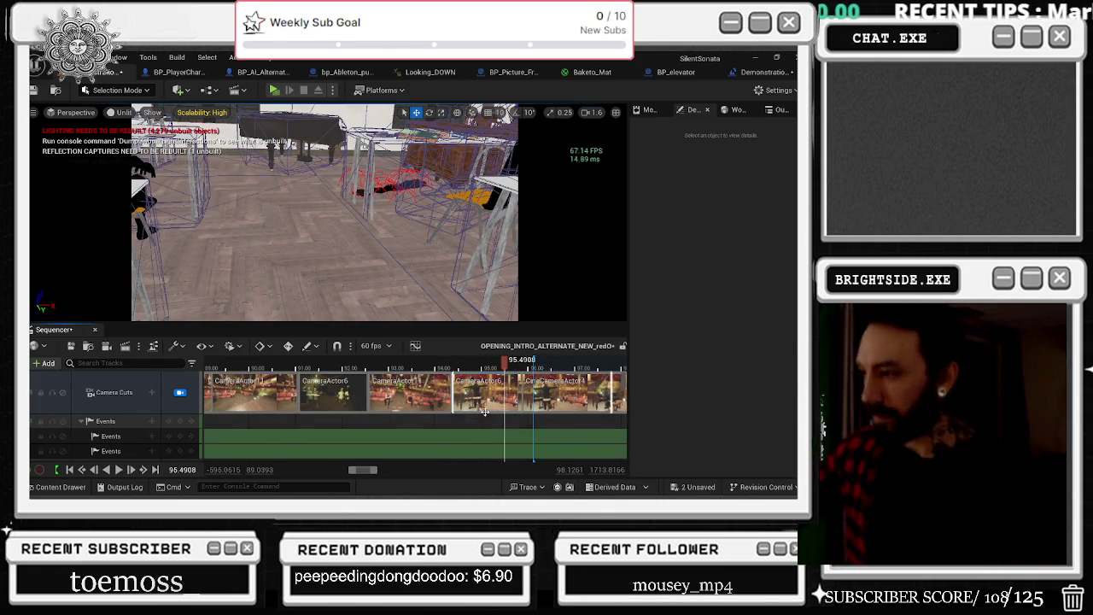
left_click(102, 416)
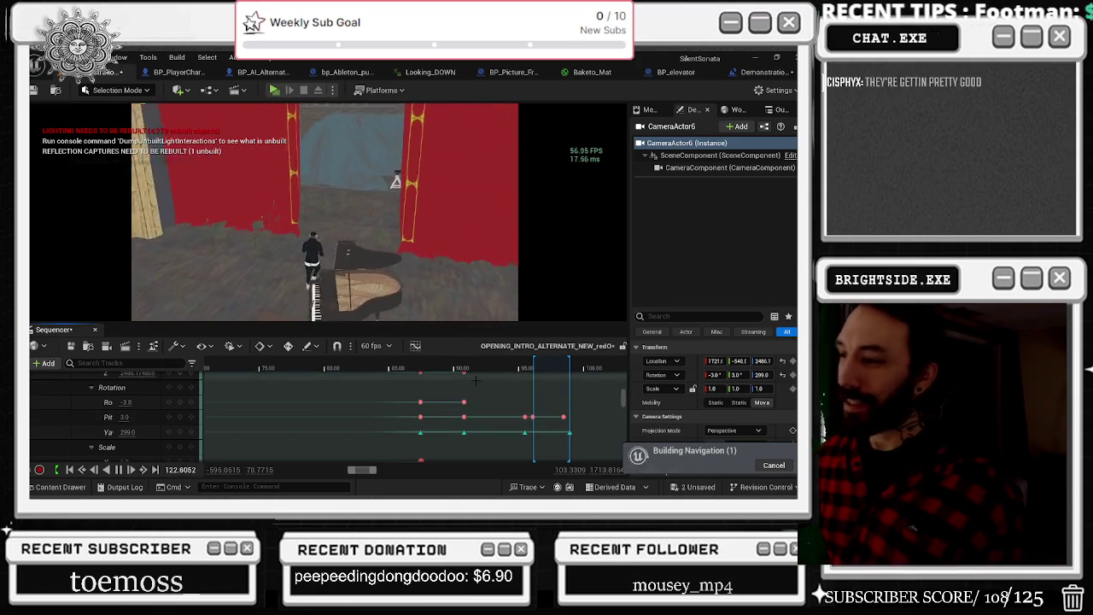
Step: Stop playback and scrub between the pianist and audience shots around 82–88 seconds
key("space")
left_click(394, 365)
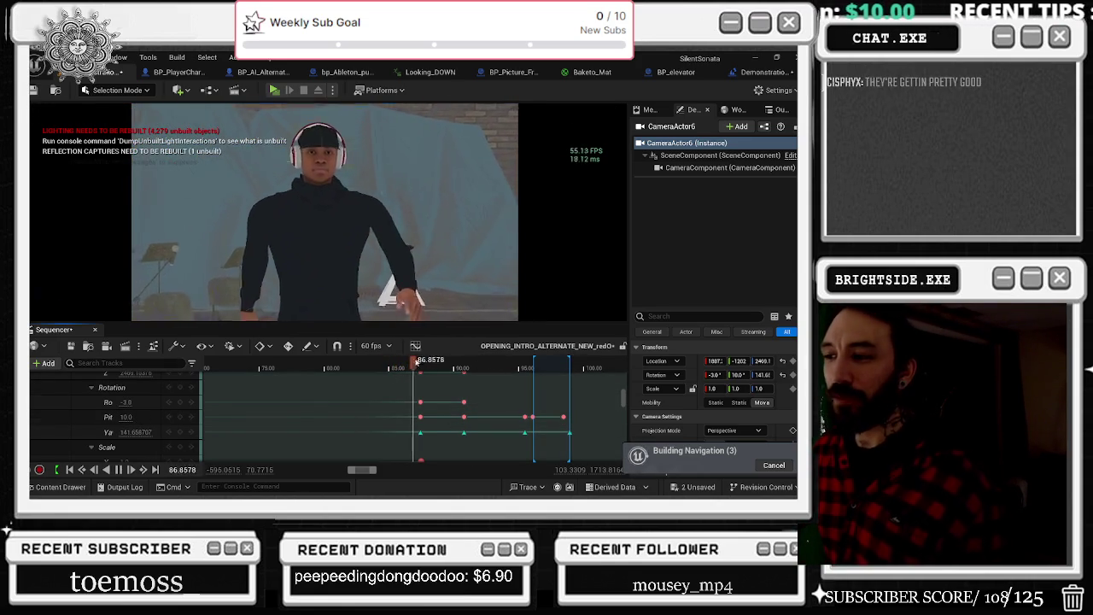
left_click(284, 359)
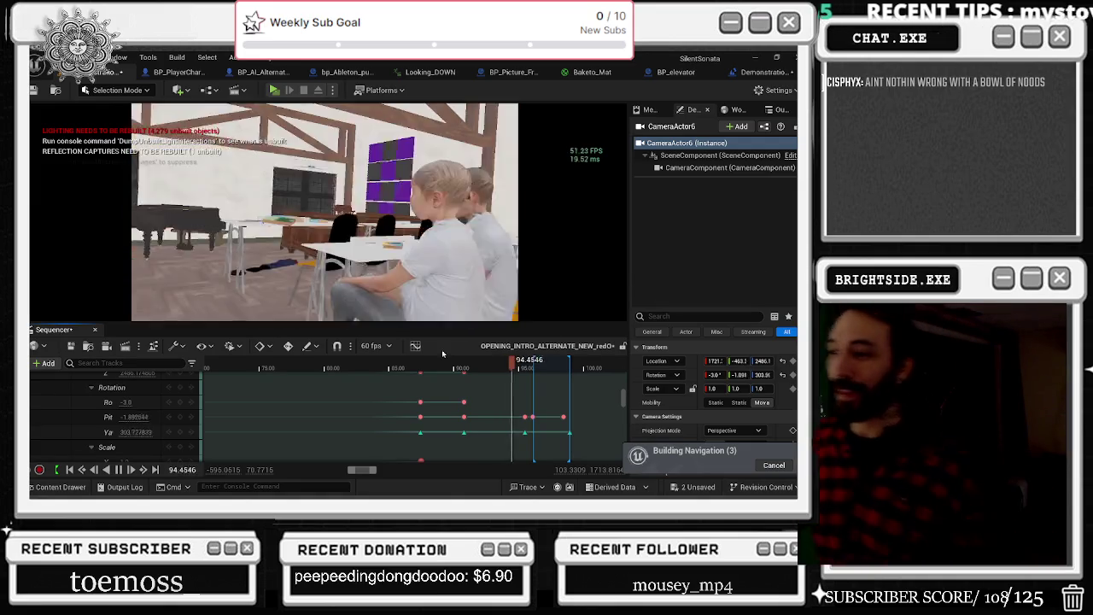
left_click(383, 369)
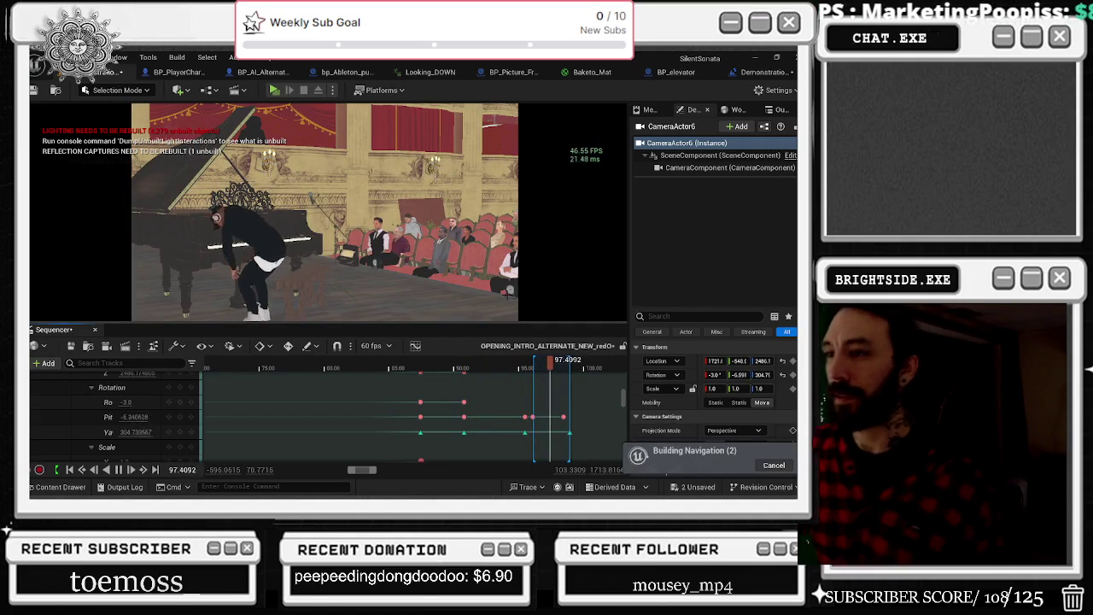
left_click(498, 367)
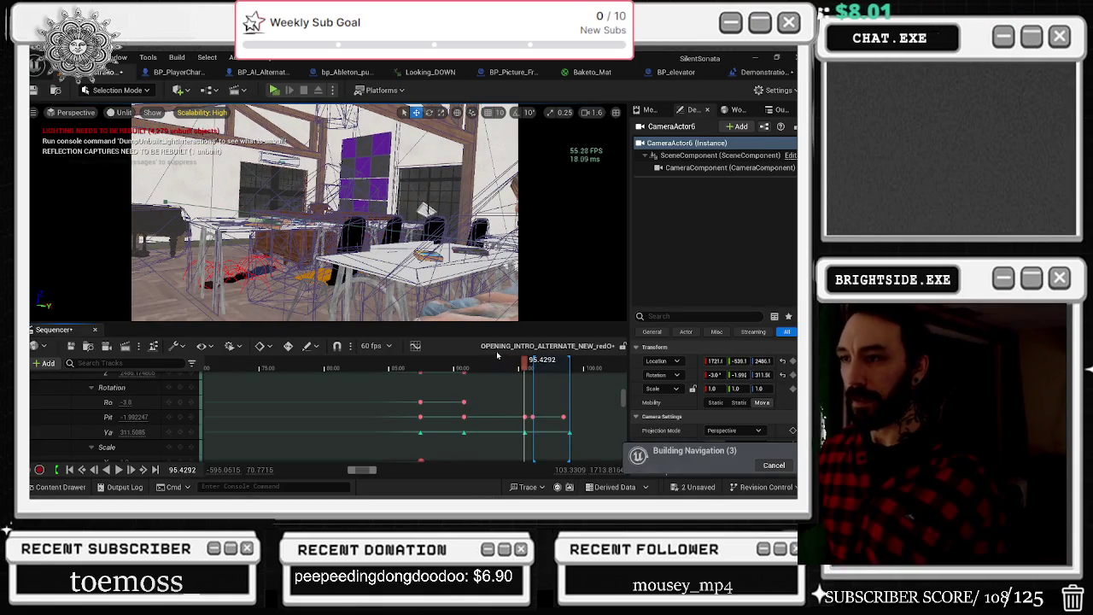
left_click_drag(472, 367, 431, 367)
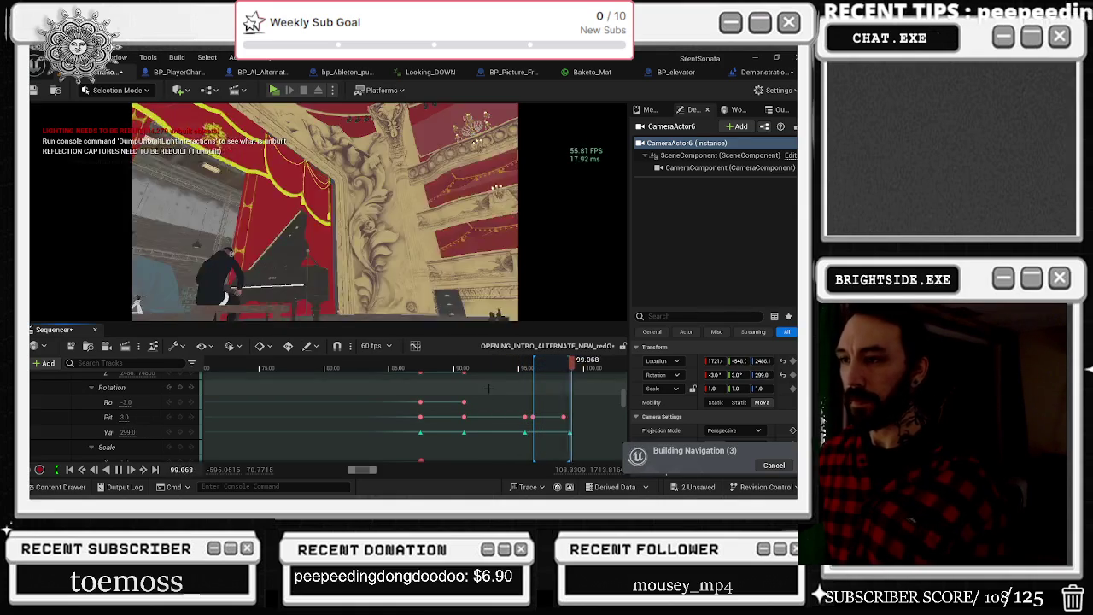
left_click(350, 367)
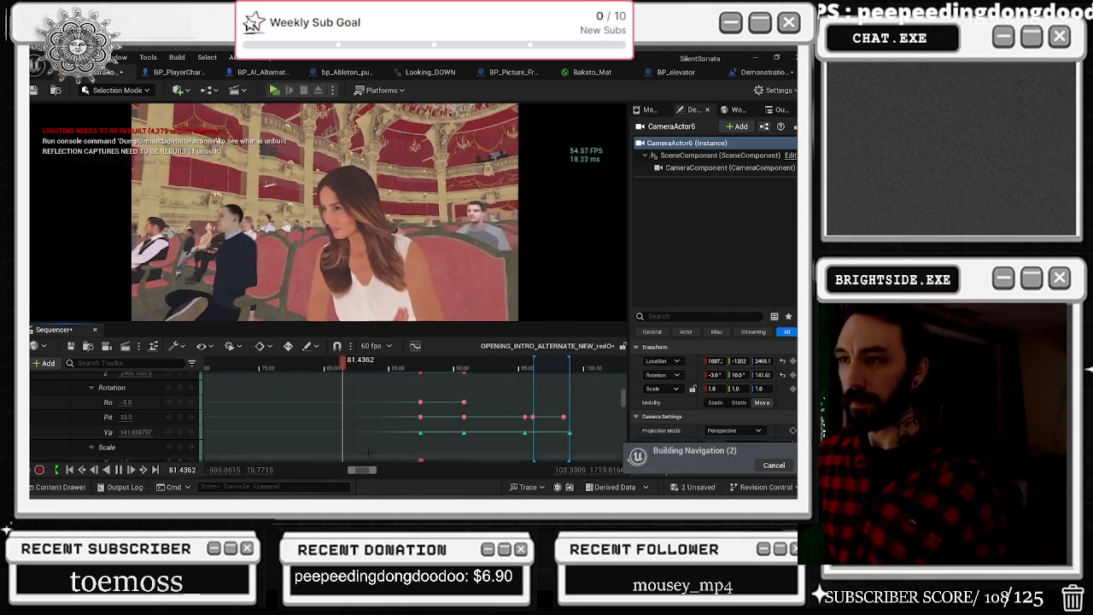
Step: Replay the sequence from about 83.7 and stop at 98.1 in the CineCameraActor4 cut
left_click(177, 56)
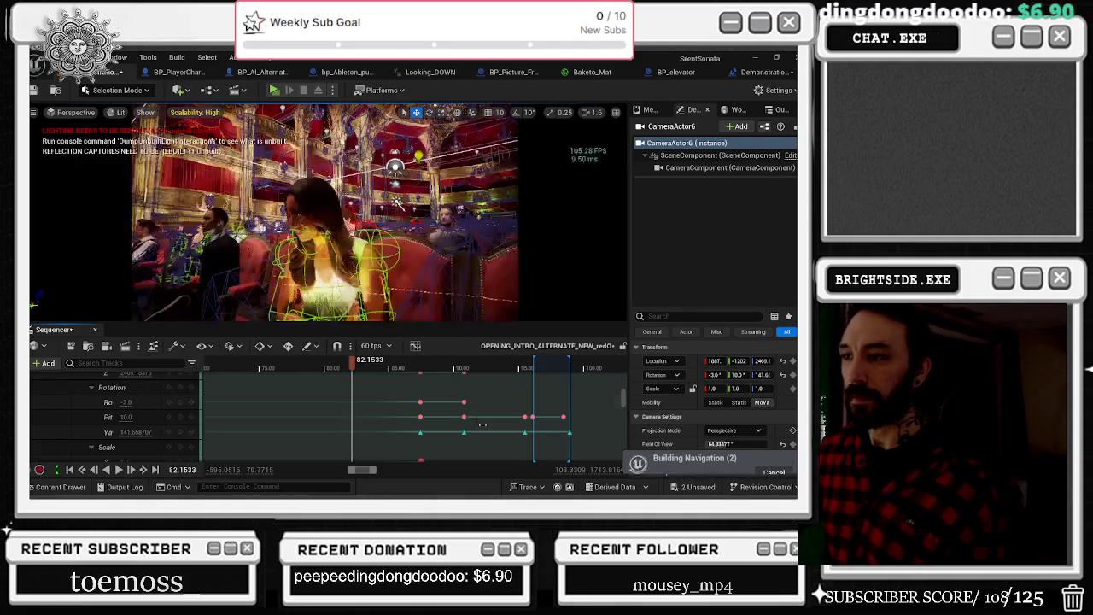
key("space")
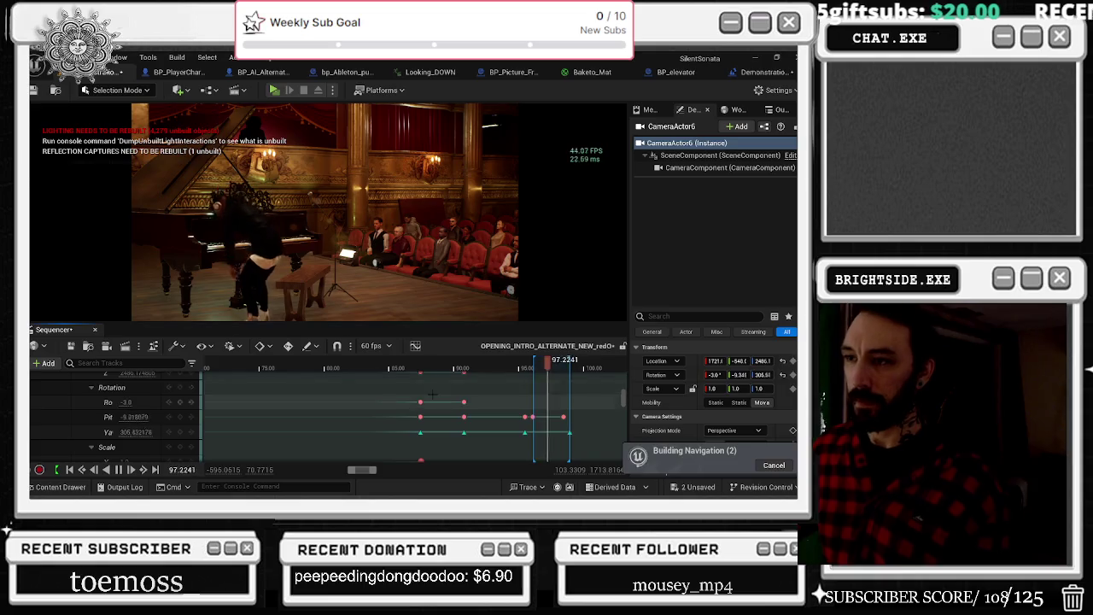
key("space")
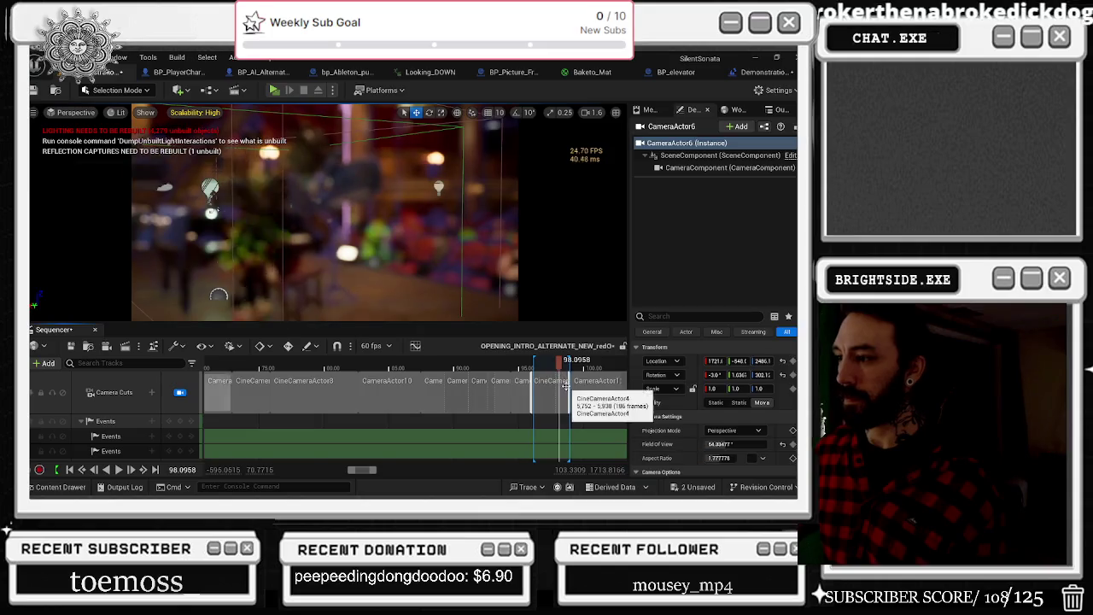
Step: Switch to CineCameraActor4 and drag its last Manual Focus Distance keys later in time
right_click(628, 406)
left_click(657, 354)
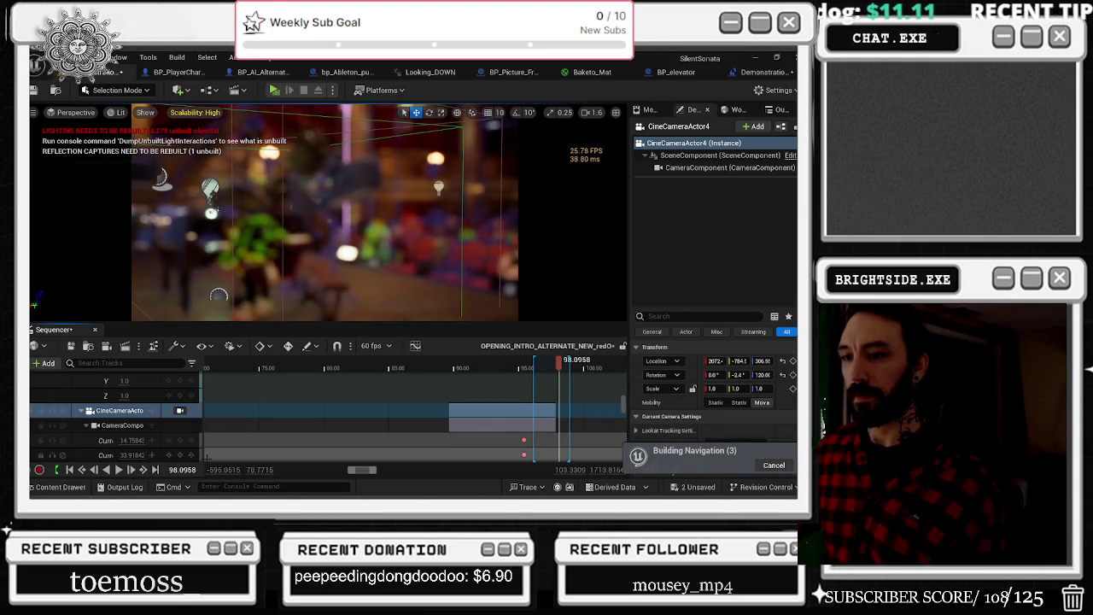
scroll(602, 435, "down", 3)
scroll(554, 421, "up", 2)
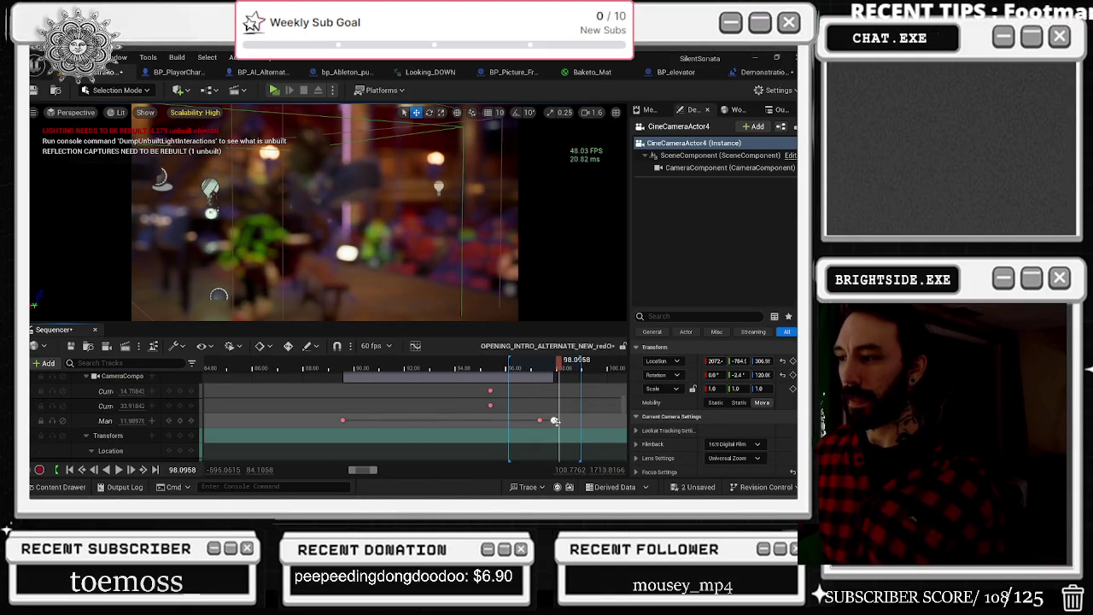
left_click_drag(528, 427, 528, 427)
left_click(532, 366)
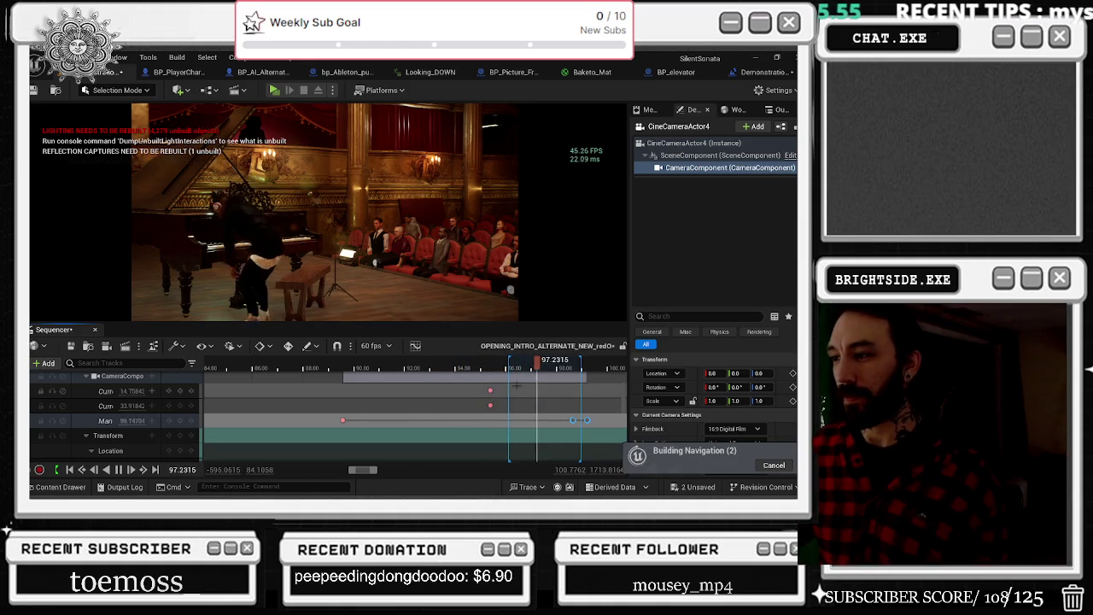
Step: Replay the focus change, then save the level and sequence with Save Selected
left_click(434, 398)
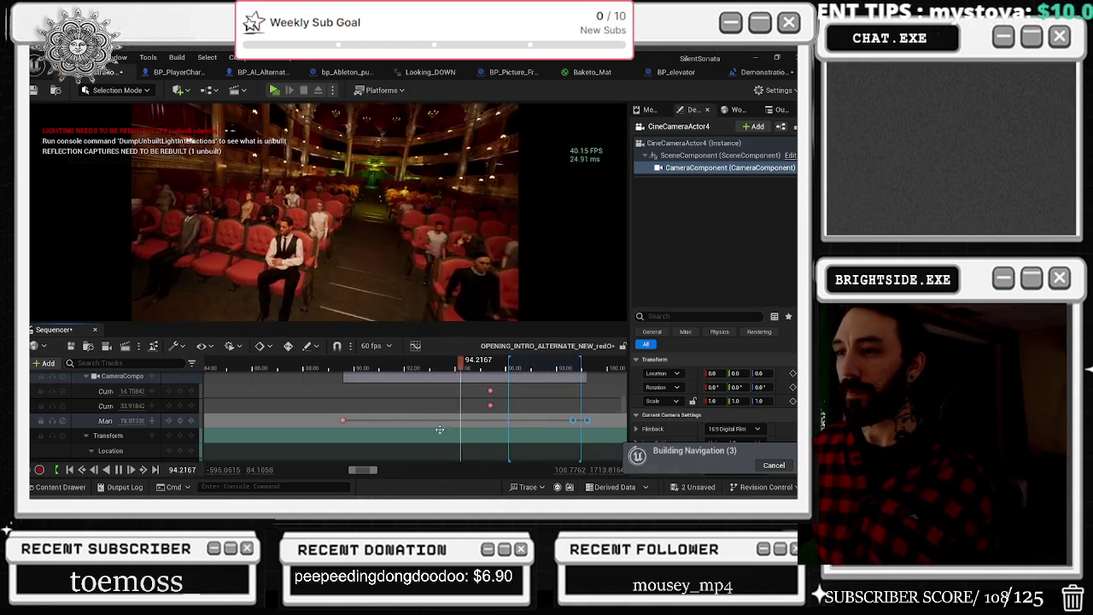
key("space")
left_click(690, 488)
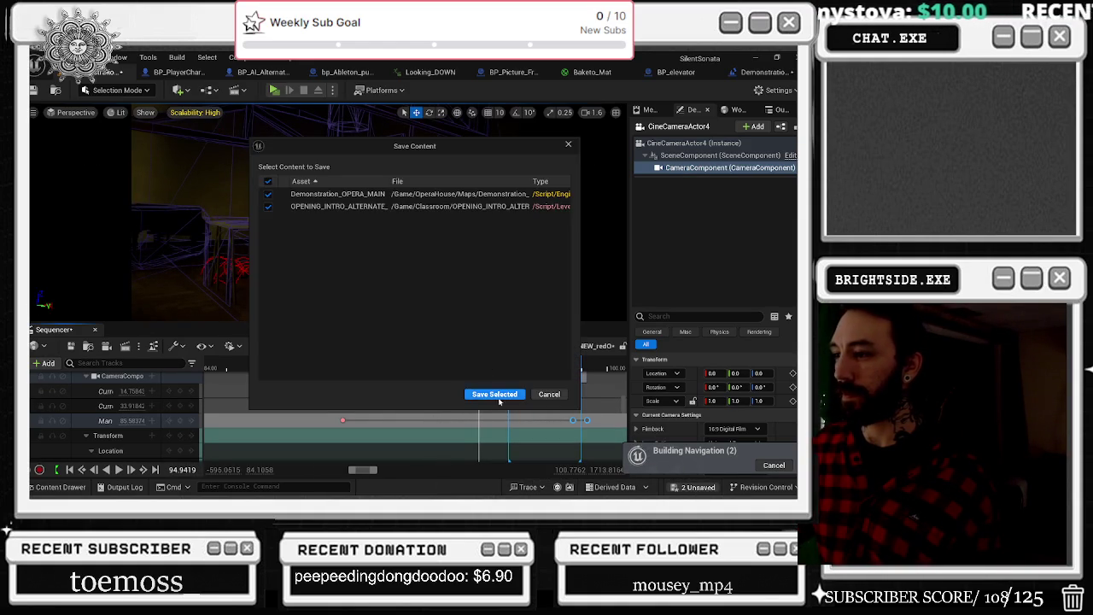
key("Return")
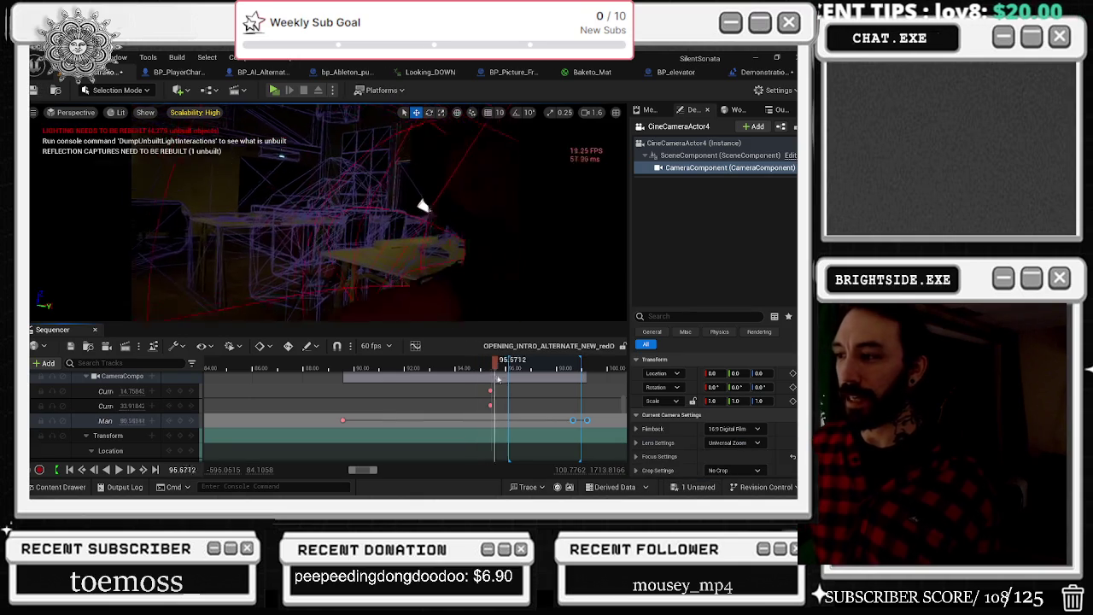
key("space")
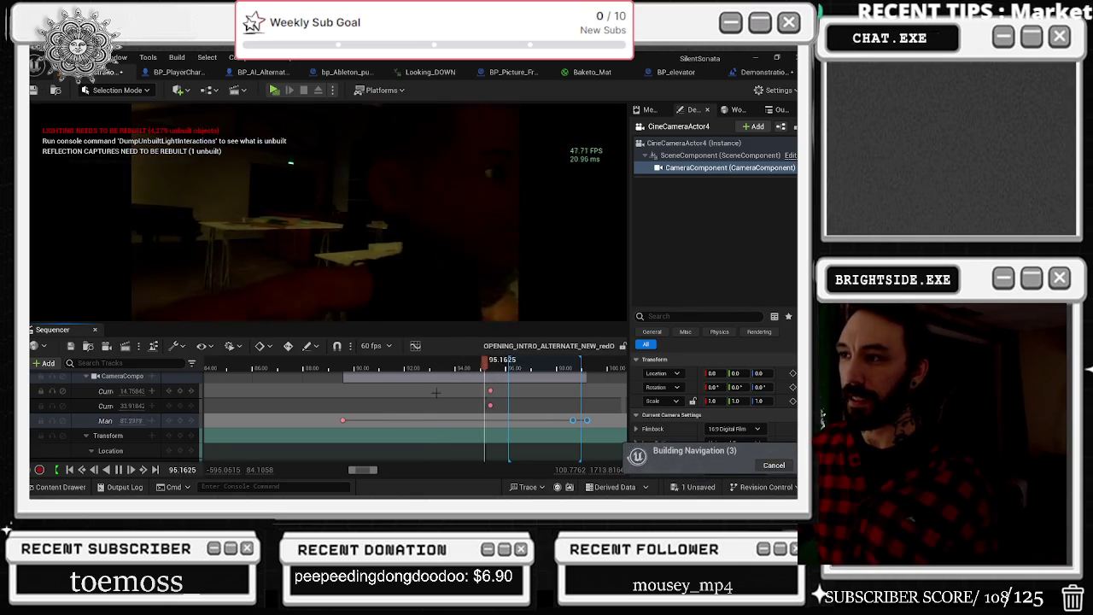
left_click(367, 274)
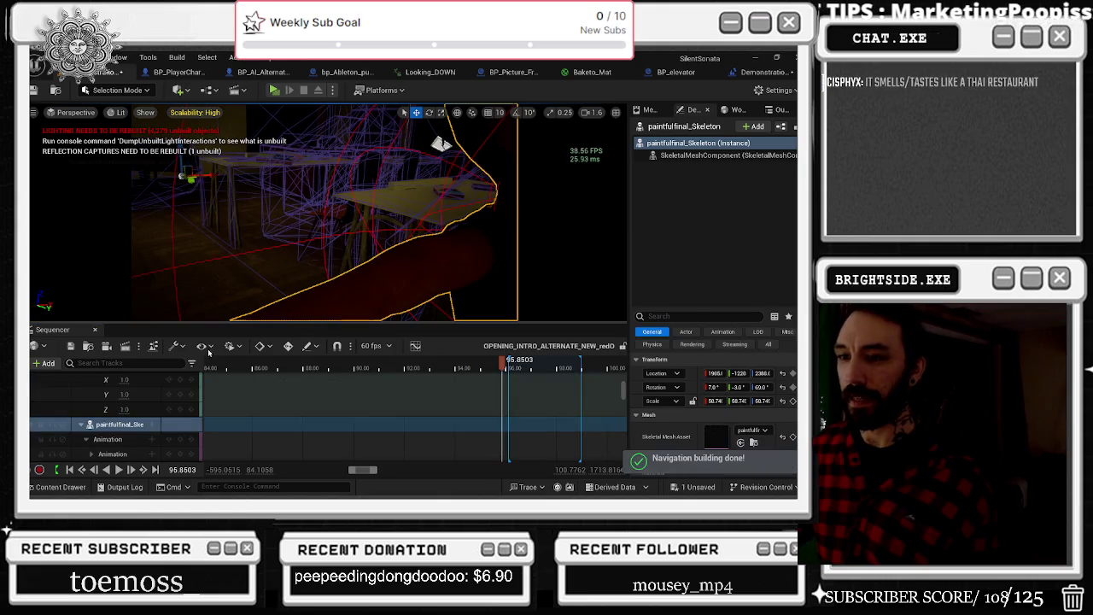
Step: Zoom out the timeline and replay the intro from near the start, pausing and resuming once
scroll(132, 419, "down", 2)
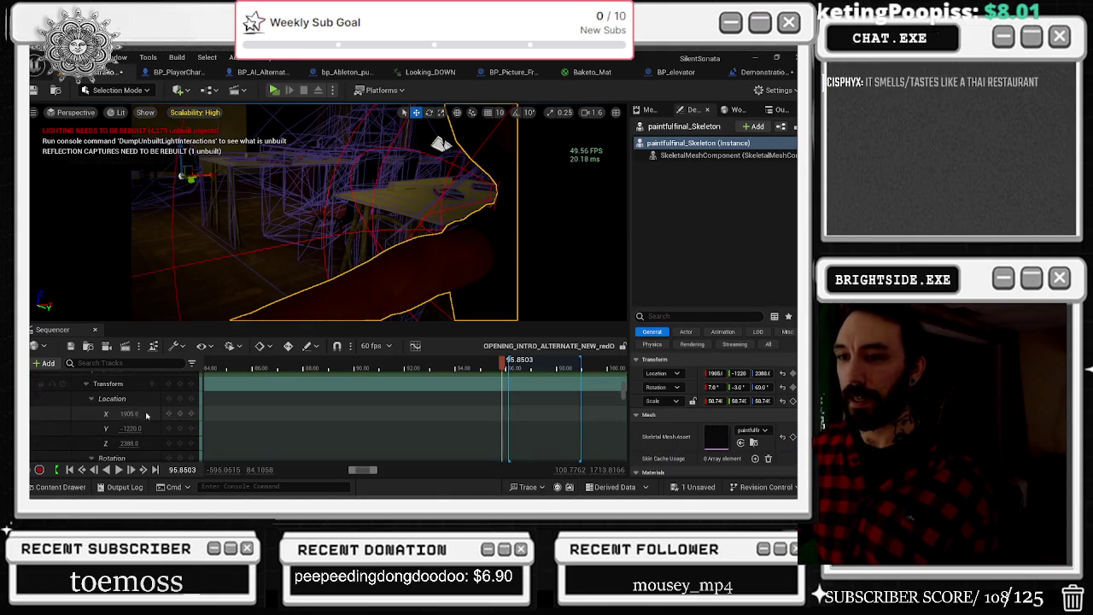
key("space")
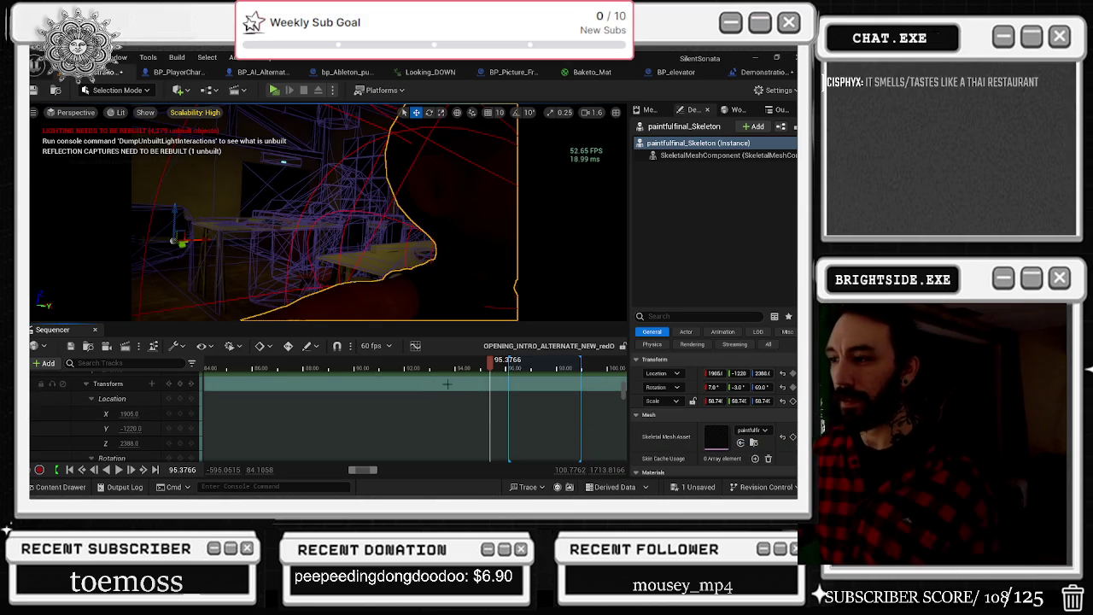
left_click(289, 368)
scroll(350, 416, "down", 5)
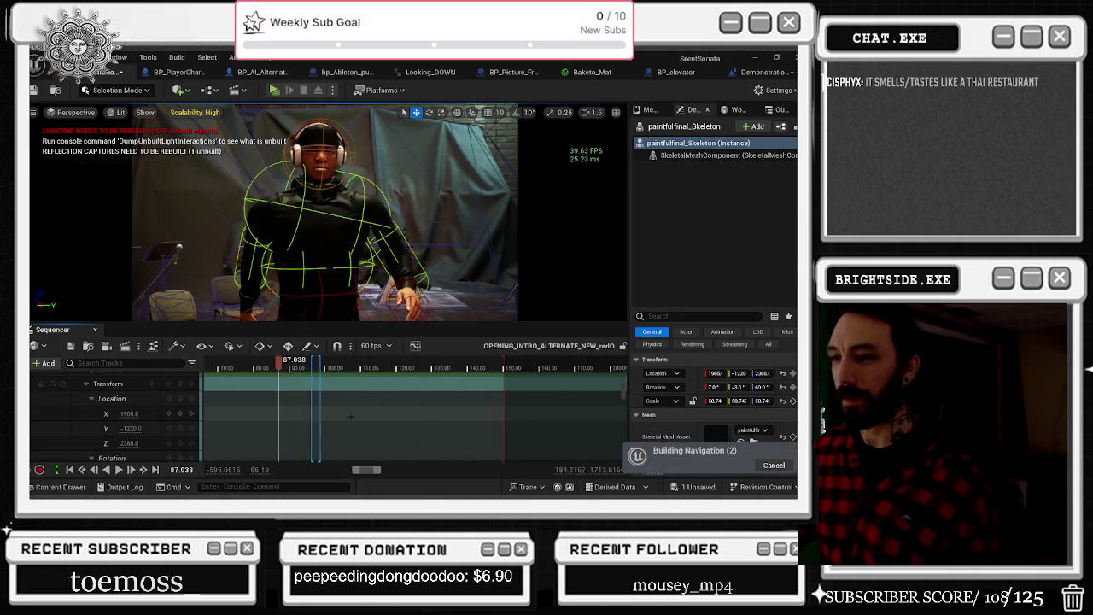
scroll(350, 415, "down", 3)
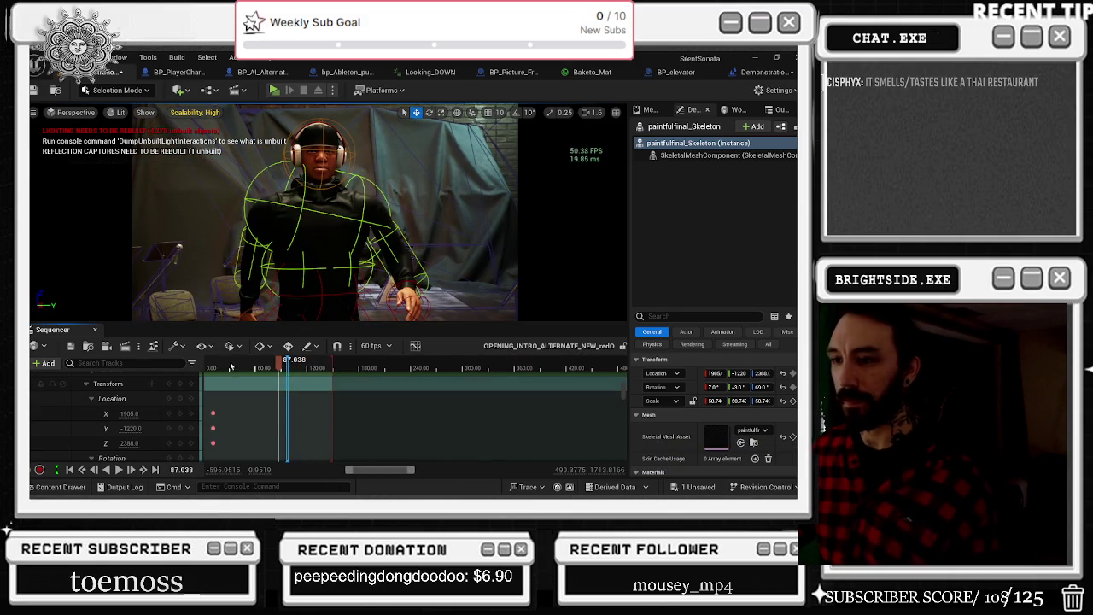
left_click(219, 369)
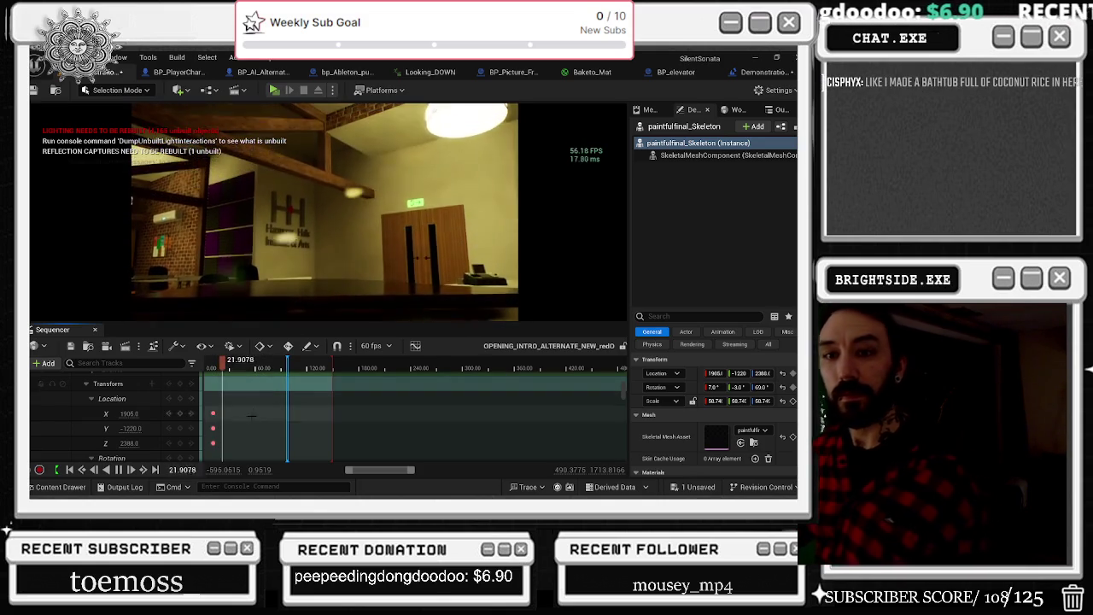
key("space")
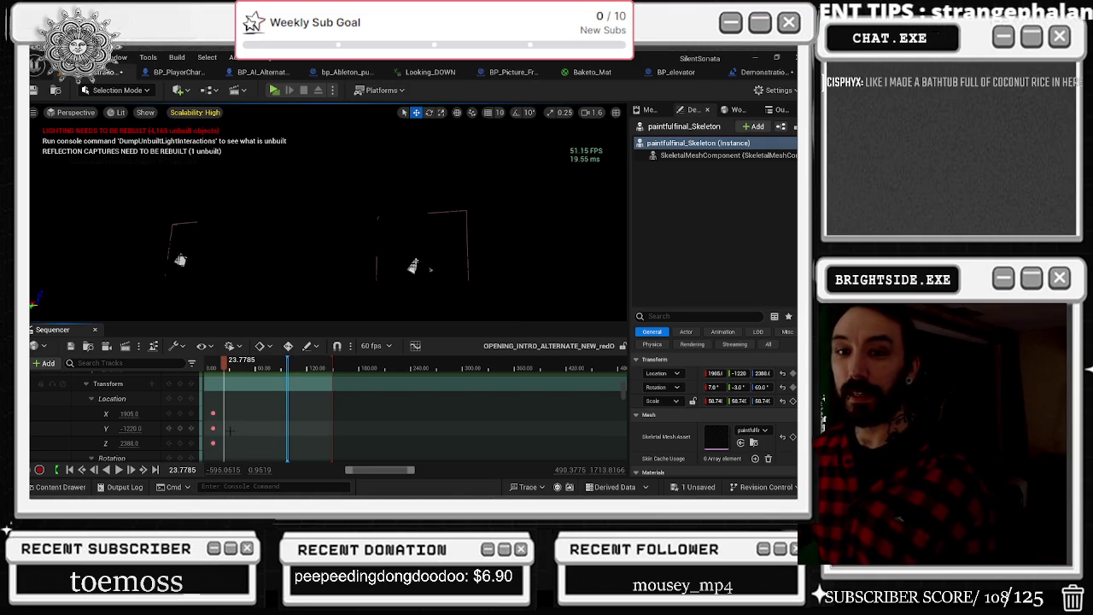
key("space")
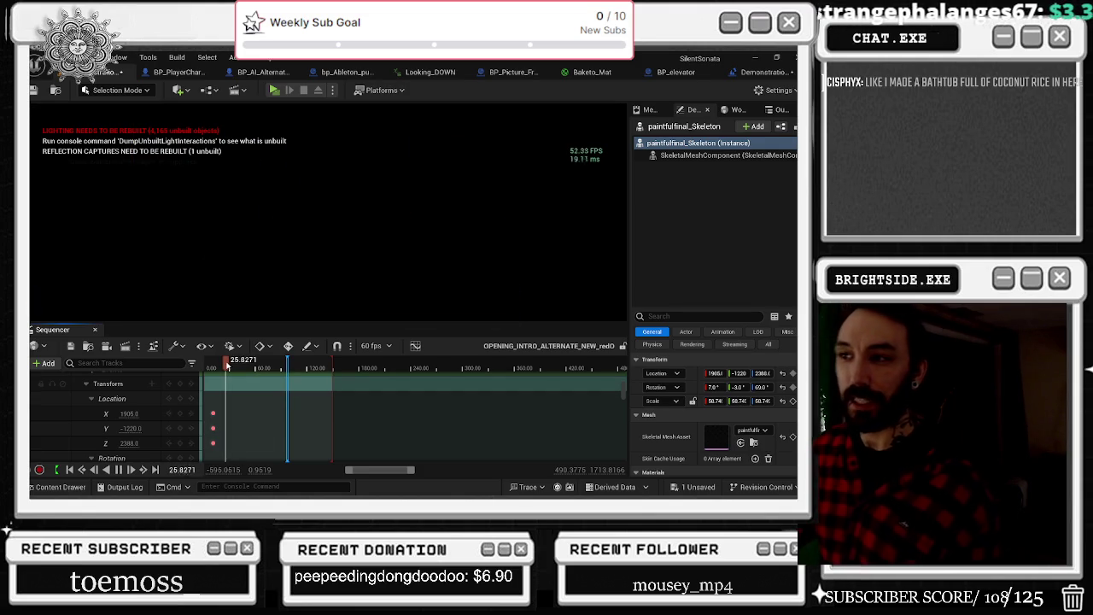
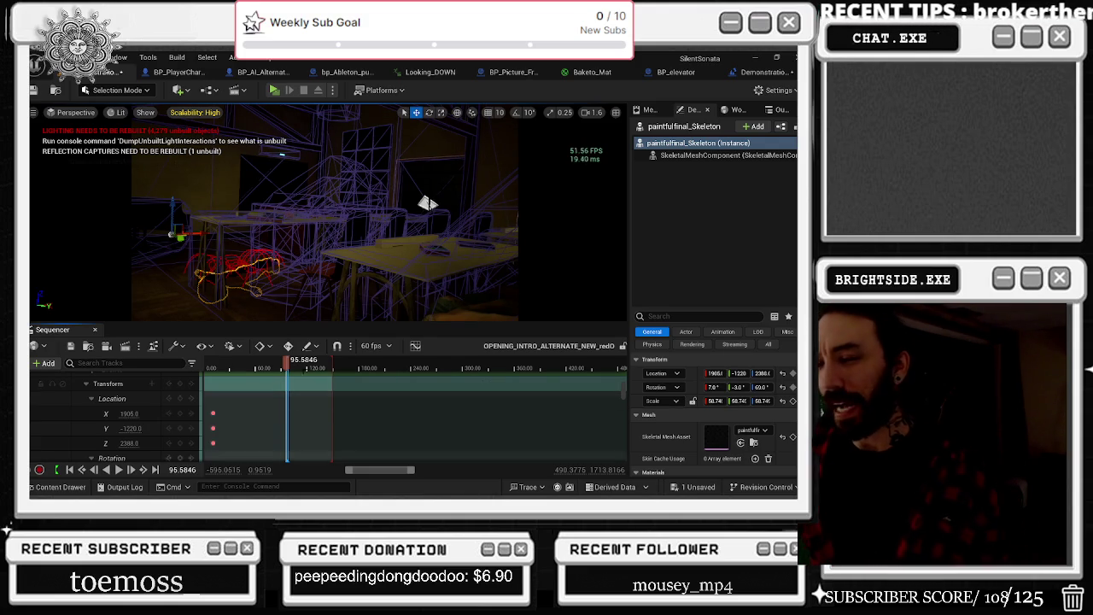
Step: Jump the intro sequence back to about 73, glance at the YouTube browser, then minimize it
left_click(266, 363)
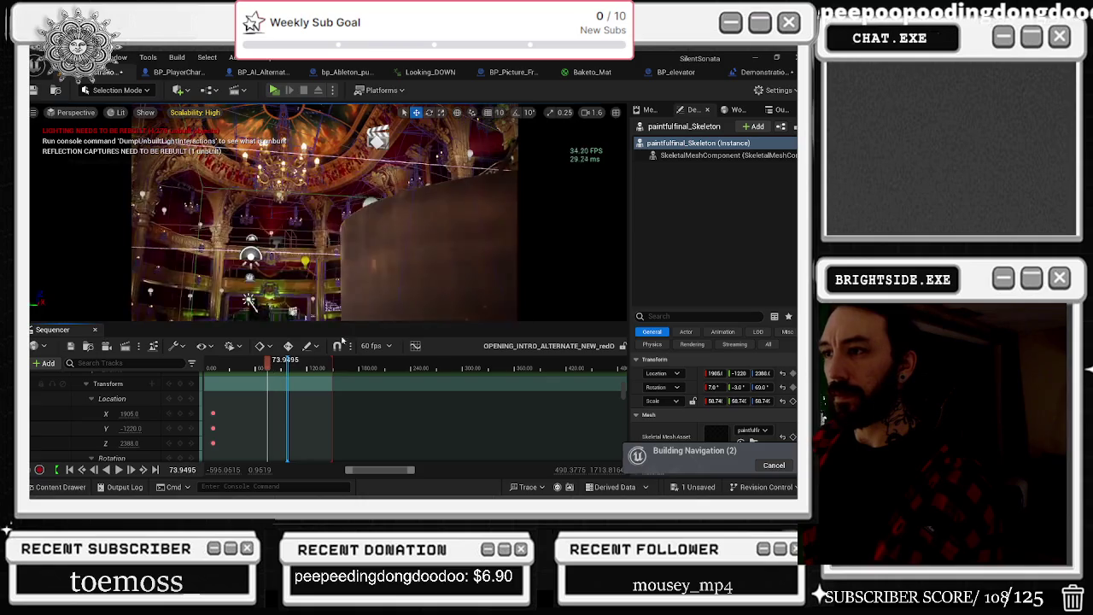
key("alt+Tab")
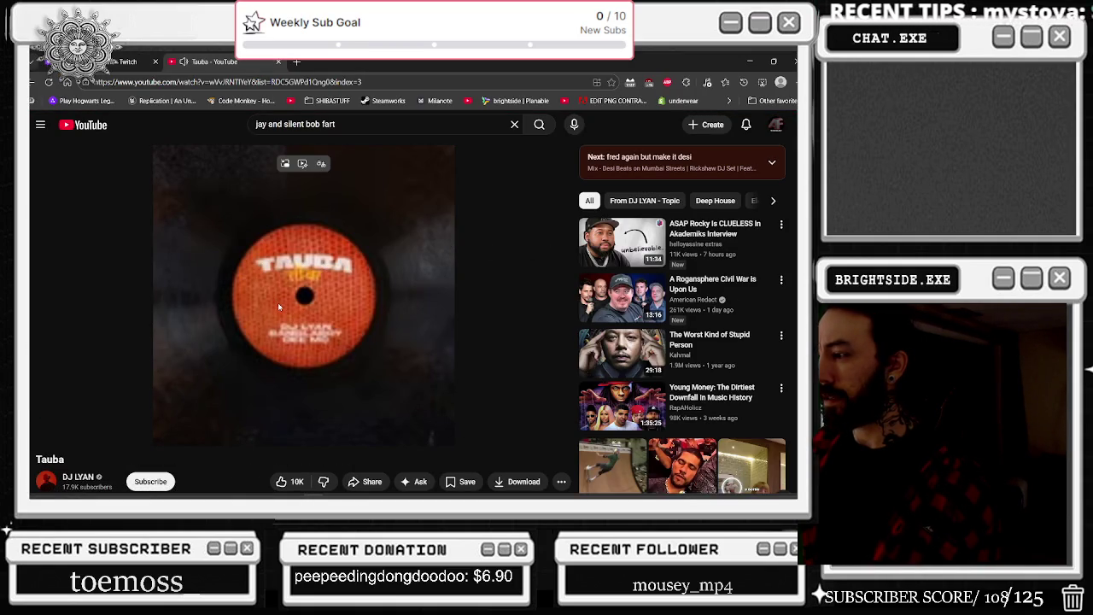
left_click(748, 62)
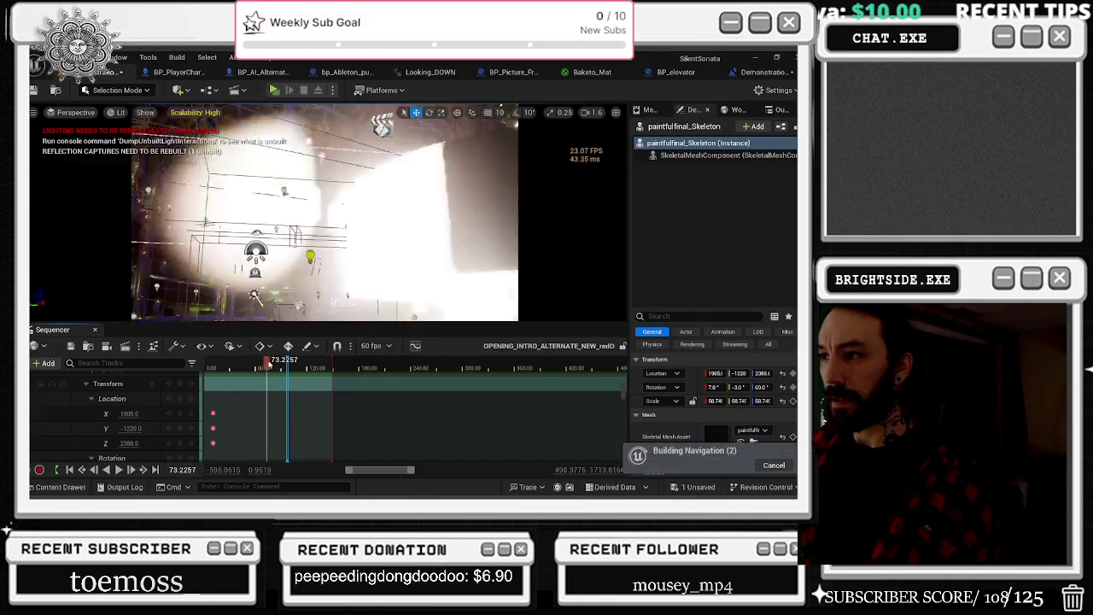
Step: Step through the theatre ceiling and audience shots between 76 and 79.4, then scrub from 52 to 66
left_click_drag(268, 365, 271, 365)
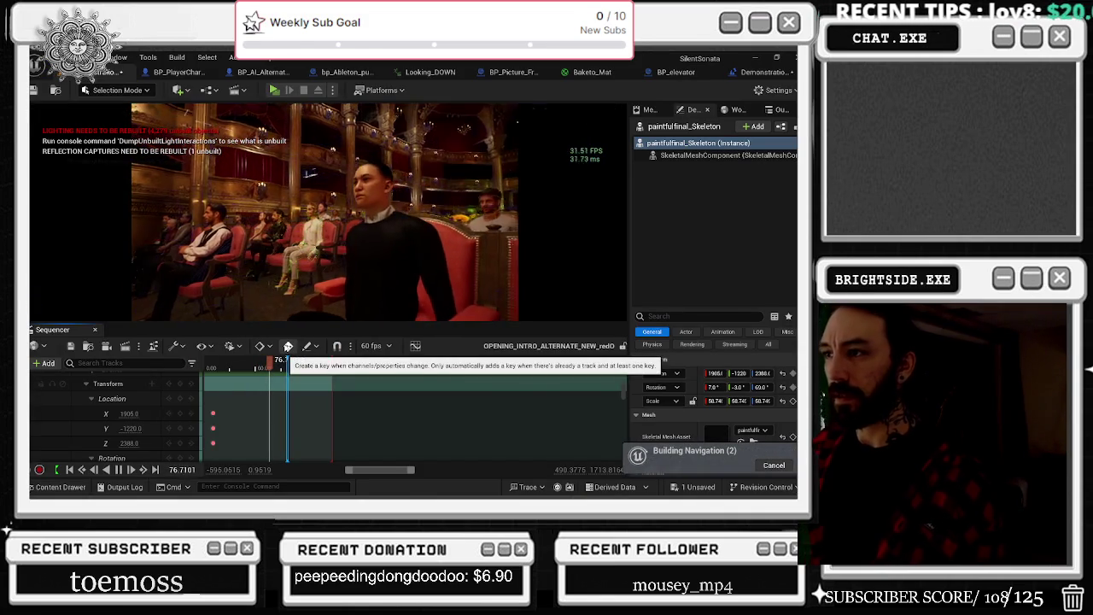
left_click(276, 363)
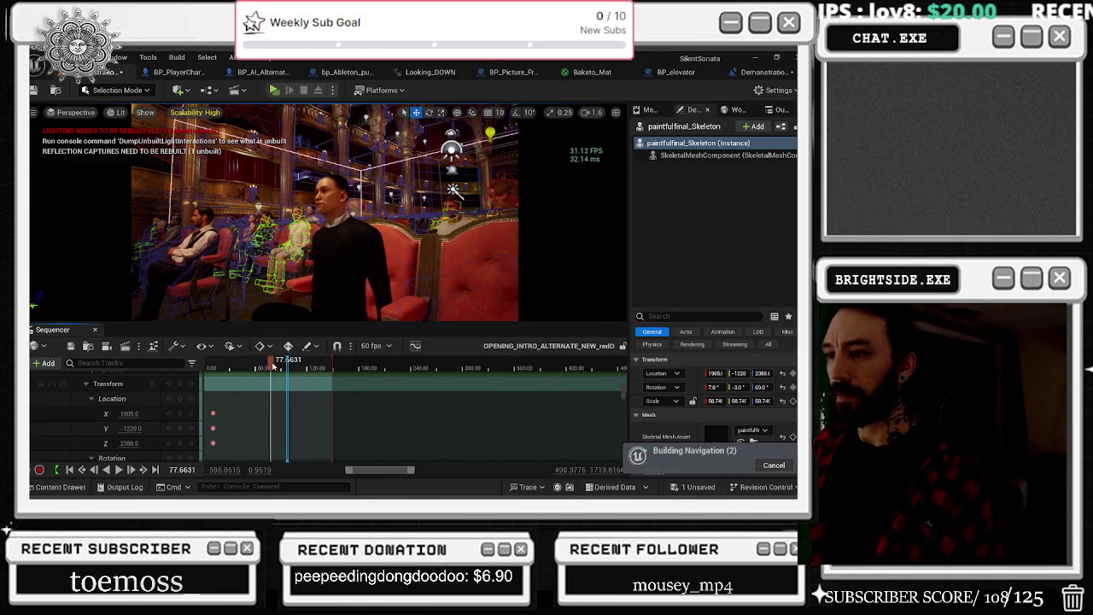
left_click(267, 365)
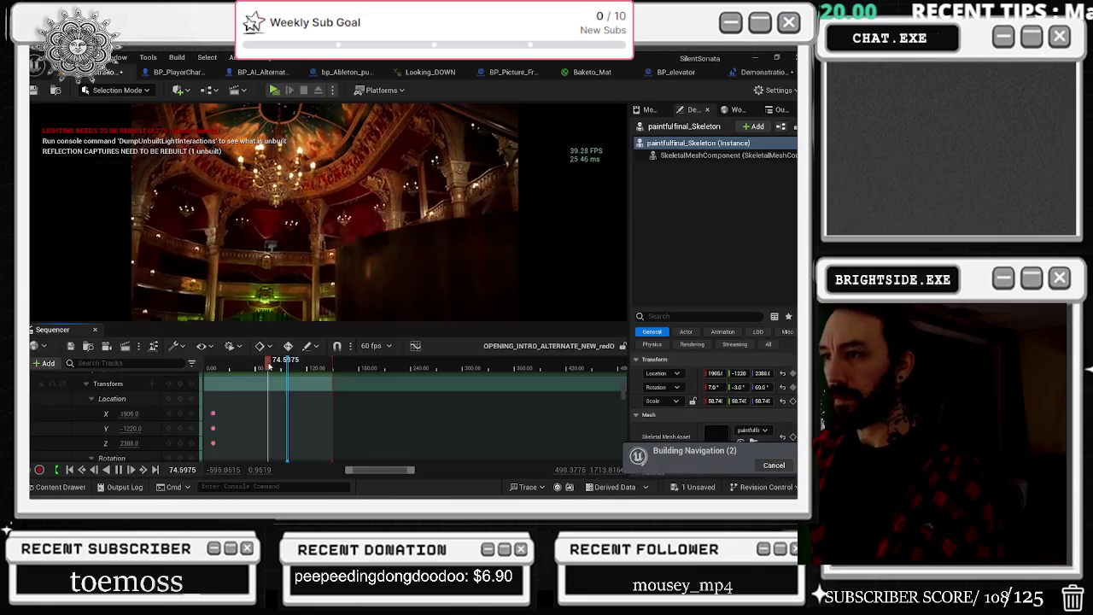
left_click(274, 363)
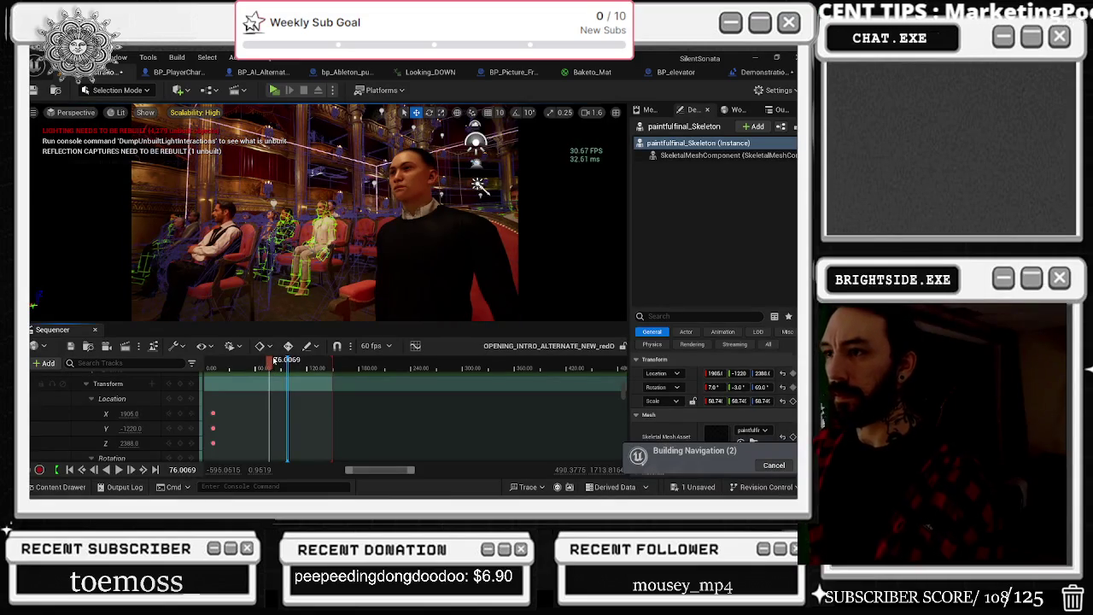
left_click(276, 359)
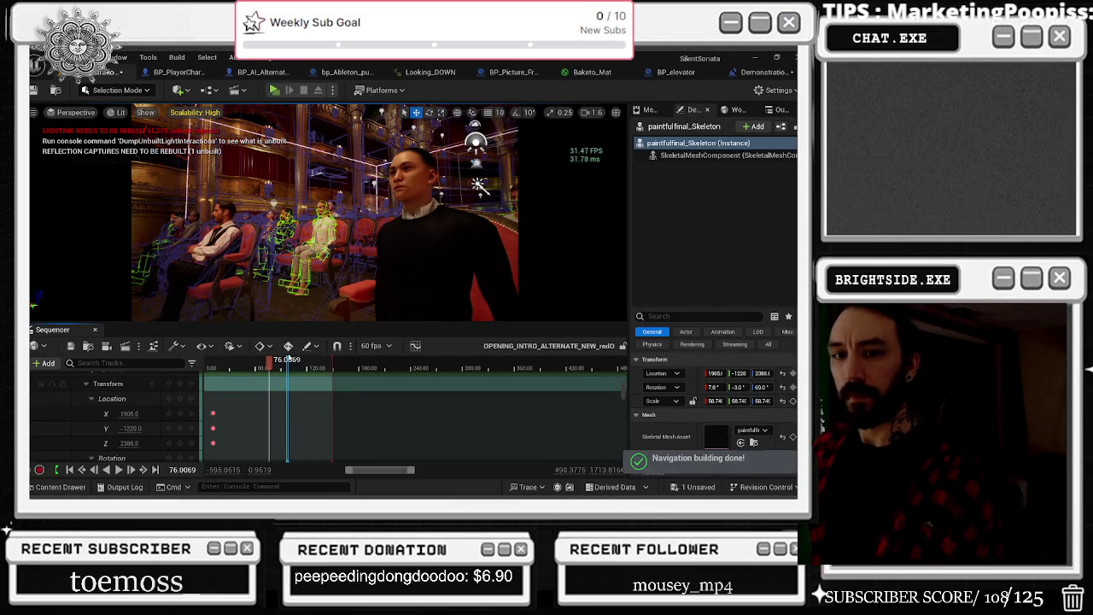
left_click(274, 363)
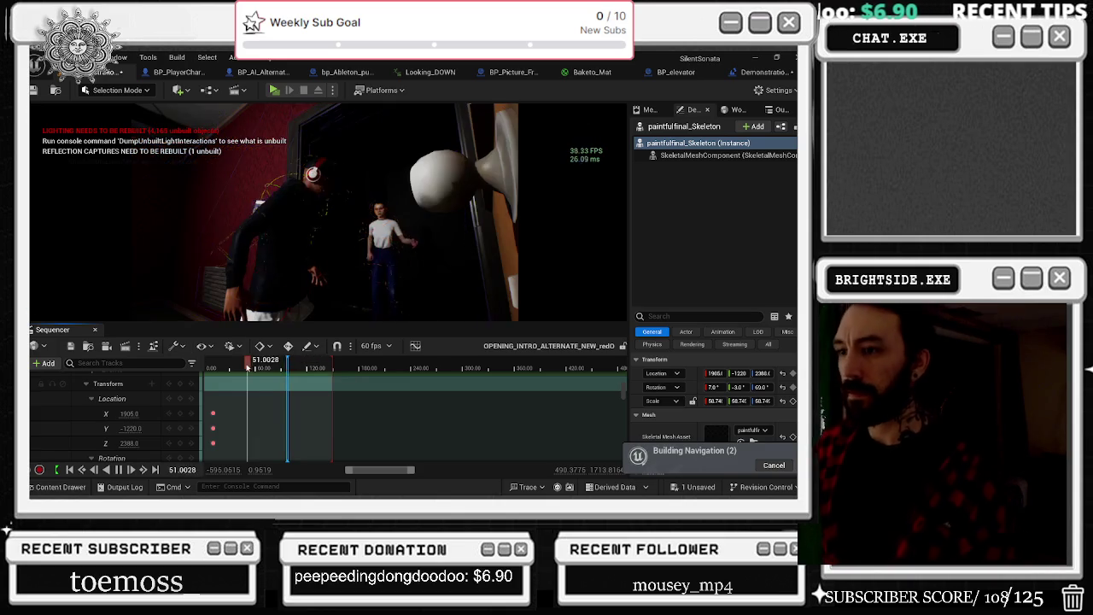
left_click_drag(263, 361, 269, 361)
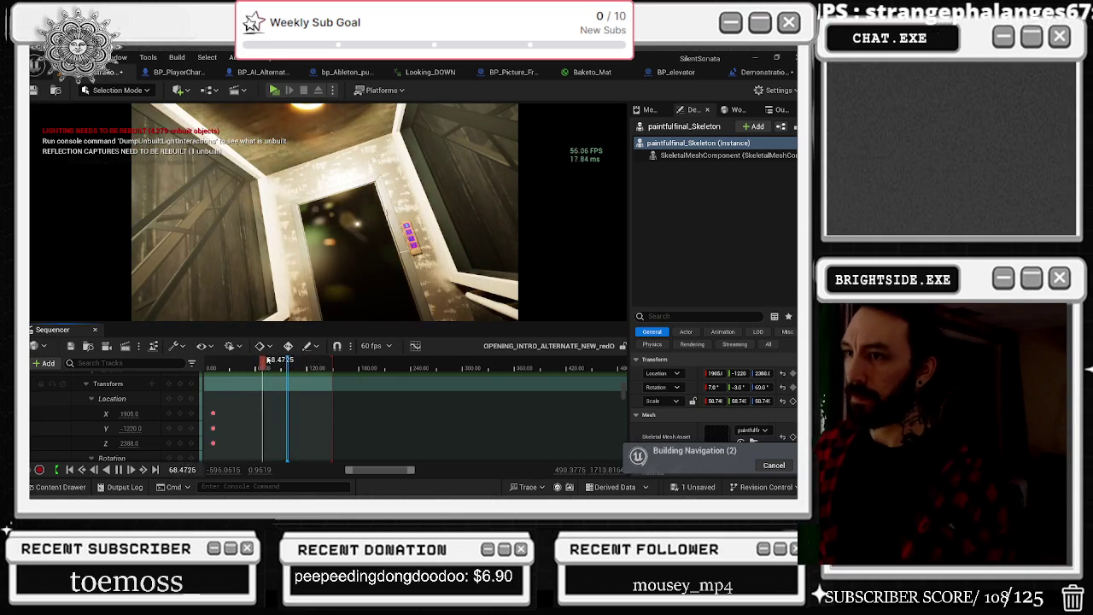
Step: Nudge the playhead to the cut near 70, jump to about 88.7, and zoom the timeline in
left_click_drag(270, 357, 271, 358)
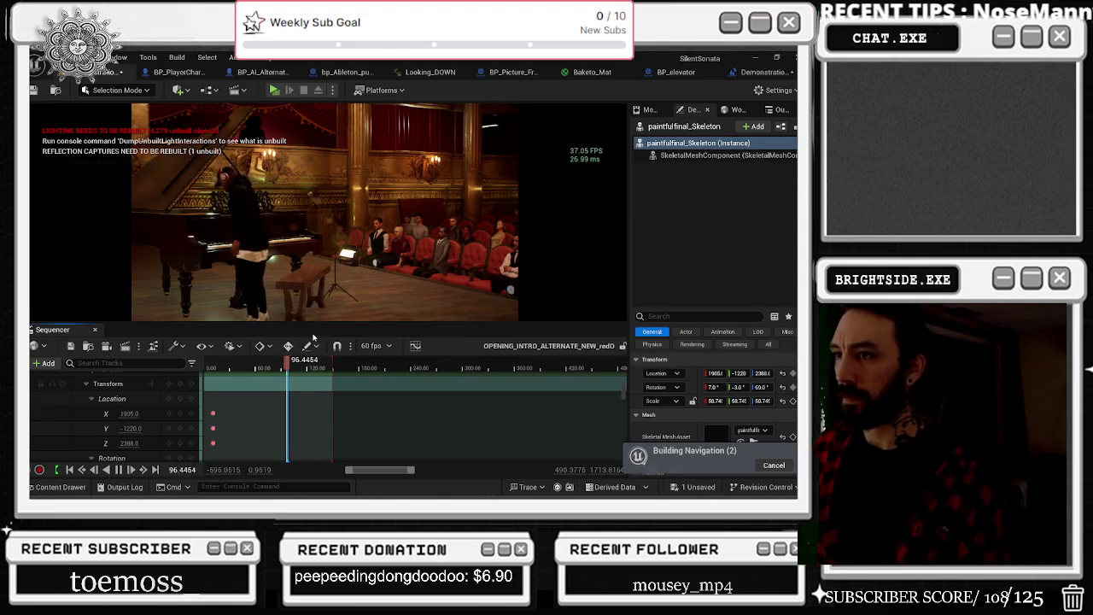
left_click(281, 367)
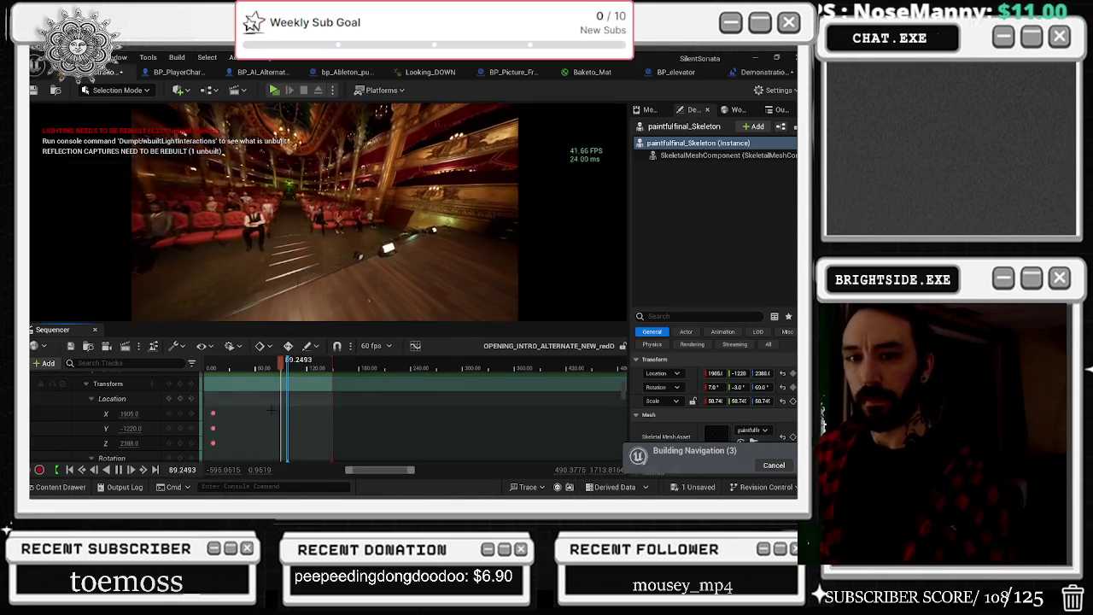
scroll(272, 408, "up", 5)
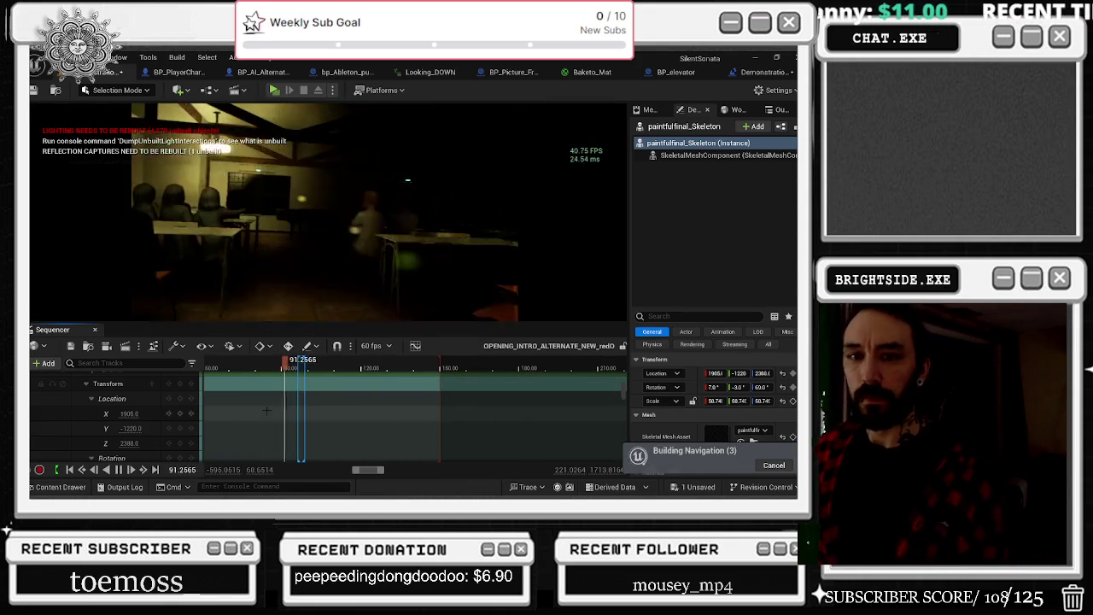
Step: Pause and resume playback twice, stopping on the classroom shot and at about 96
key("space")
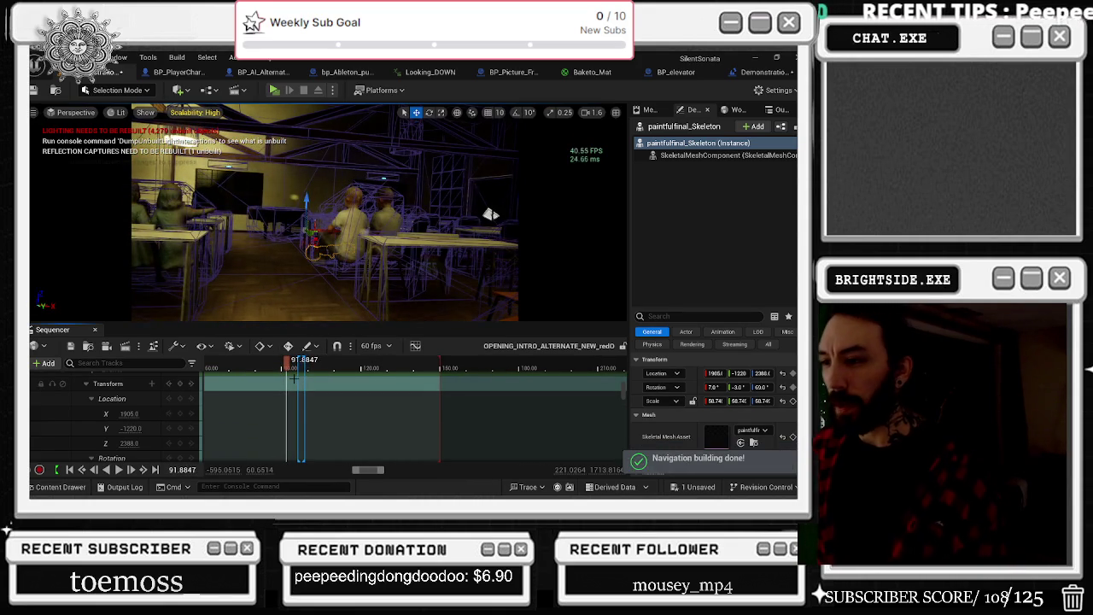
key("space")
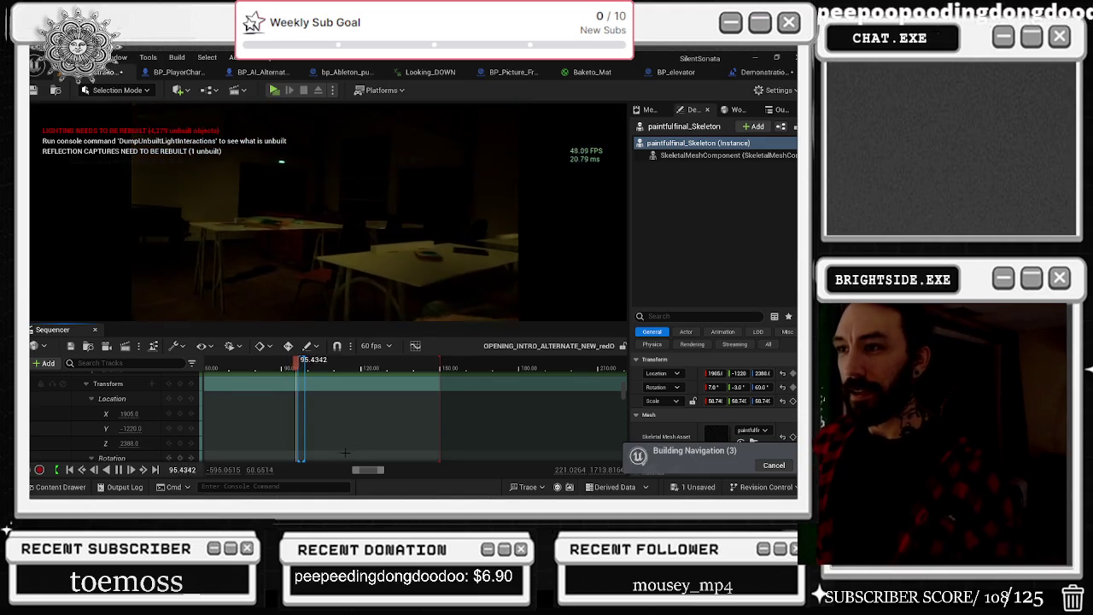
key("space")
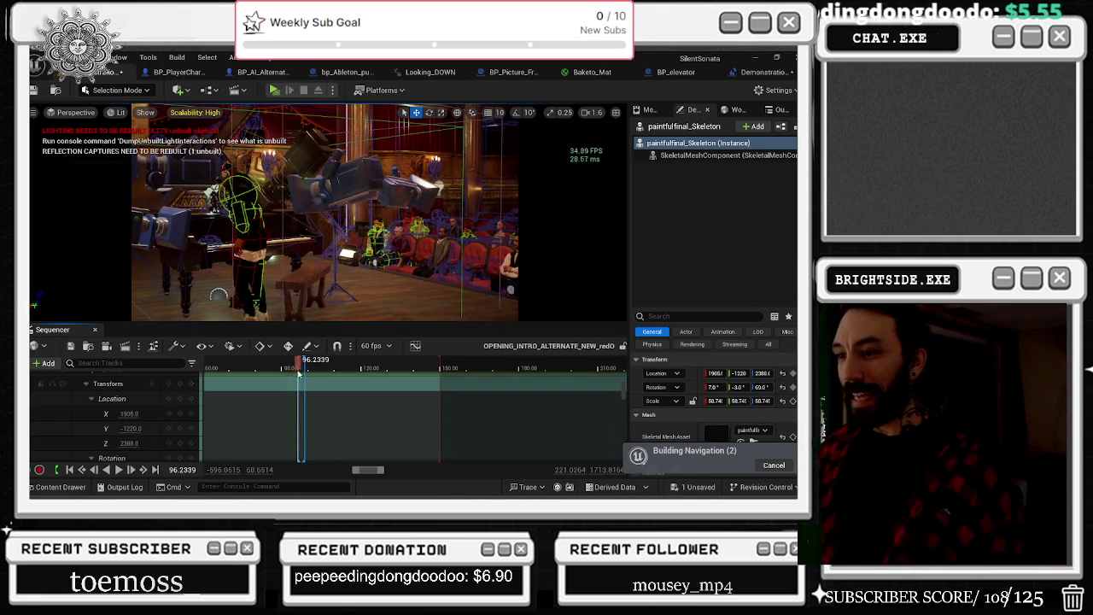
key("space")
Step: Zoom the timeline and jump back to 94.6, 91 and 88.9 to rewatch the cut
scroll(277, 423, "up", 3)
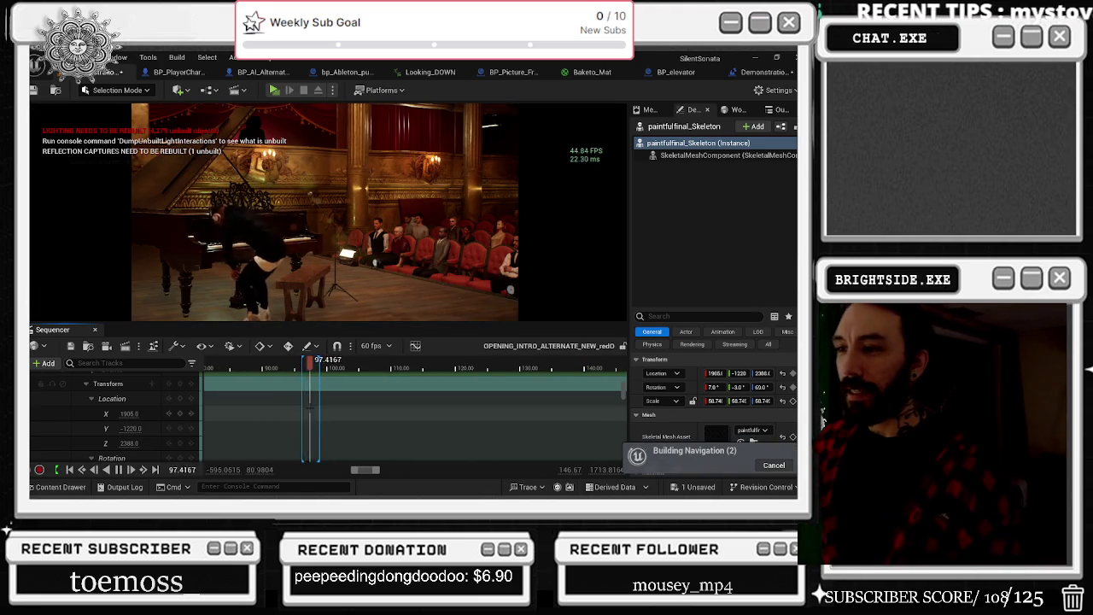
left_click(291, 368)
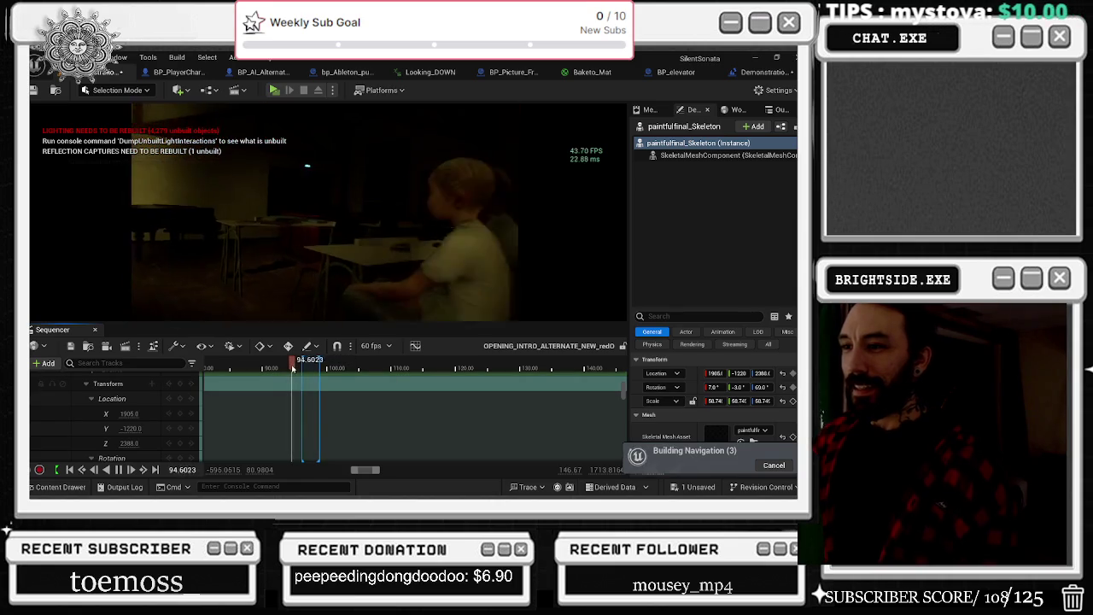
left_click(268, 368)
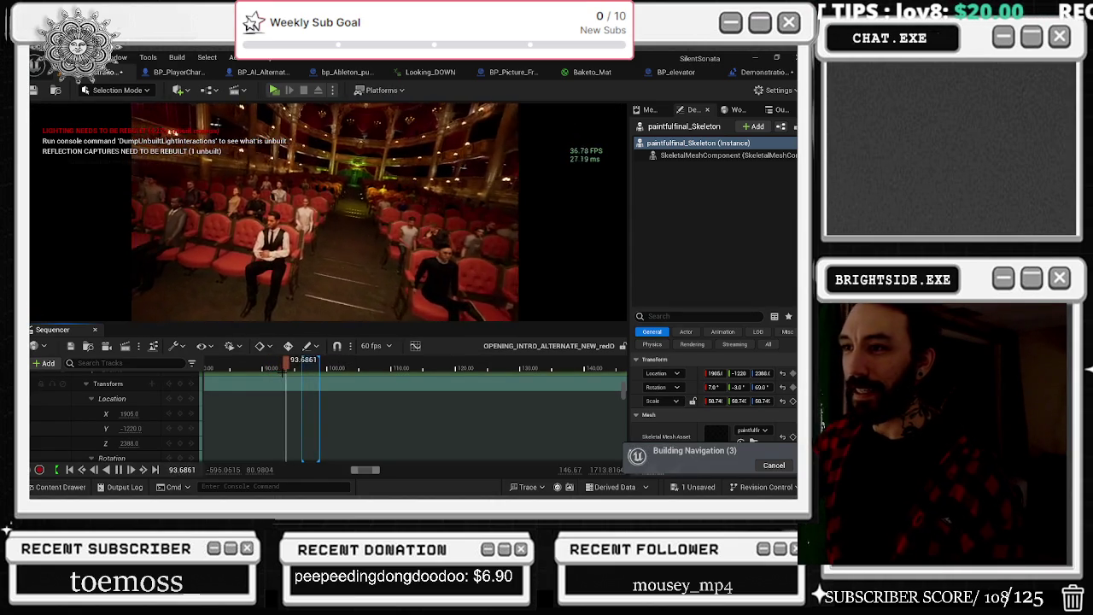
left_click(255, 370)
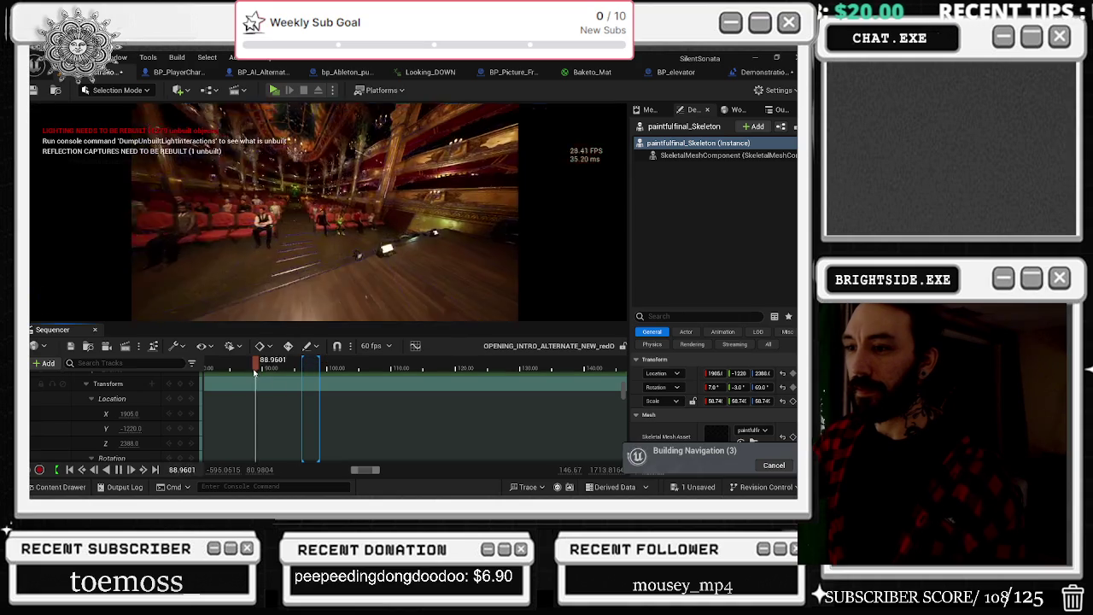
Step: Set the playhead around 85.4, 85.9 and 85, then back to 82.4 on the headphone character shot
left_click(233, 370)
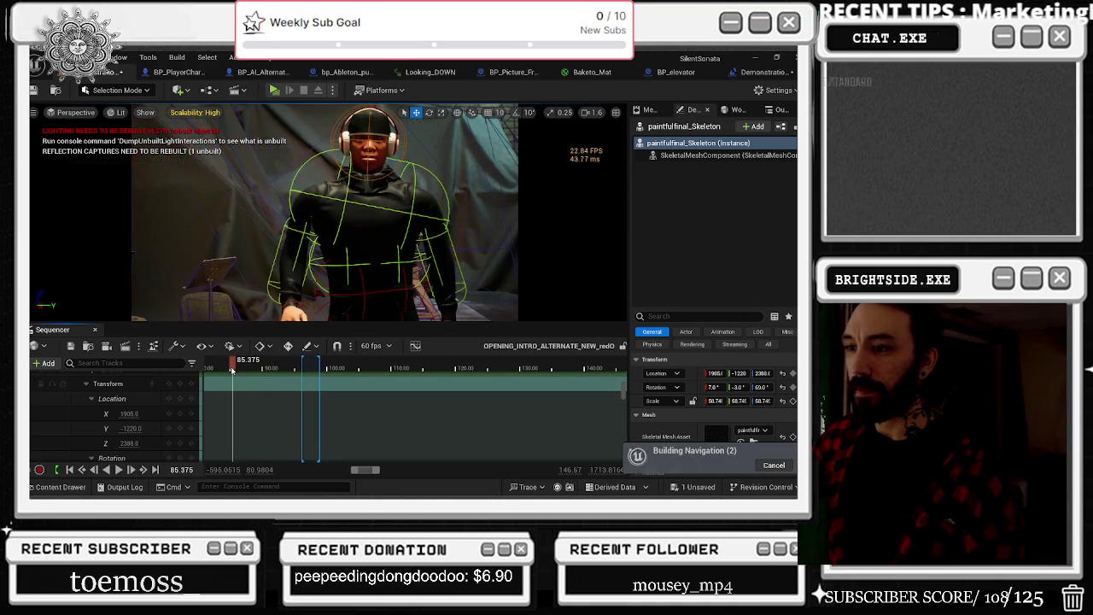
left_click(236, 370)
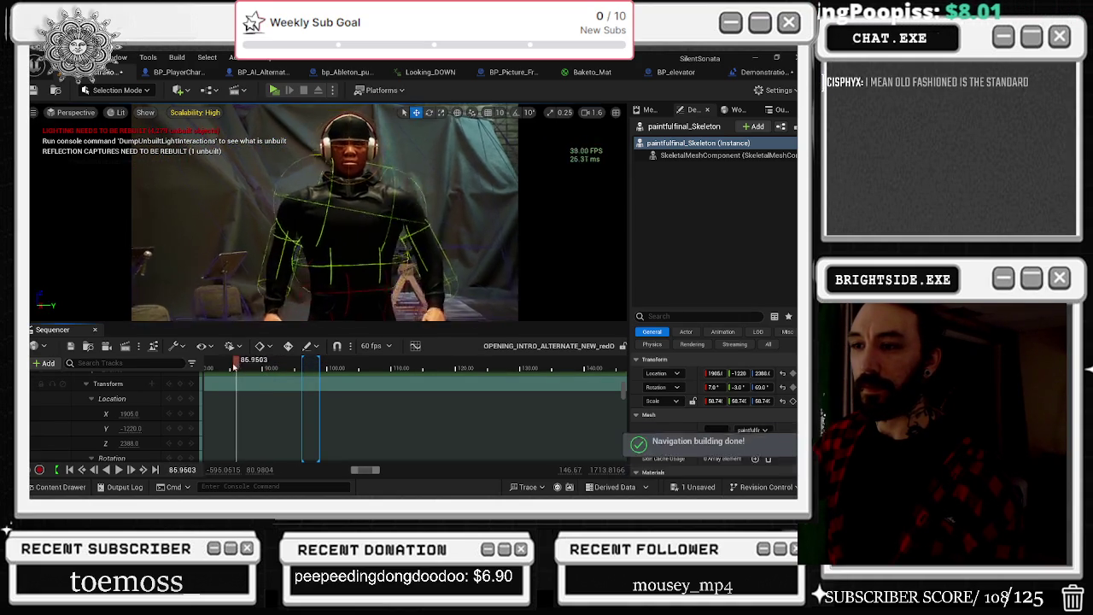
left_click(230, 367)
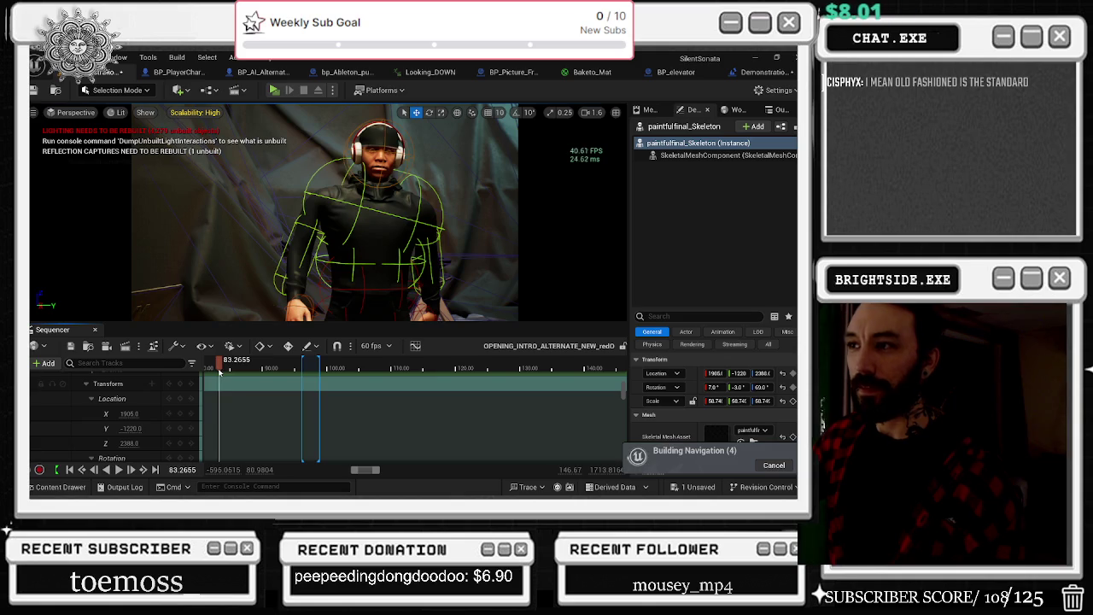
left_click_drag(216, 371, 216, 371)
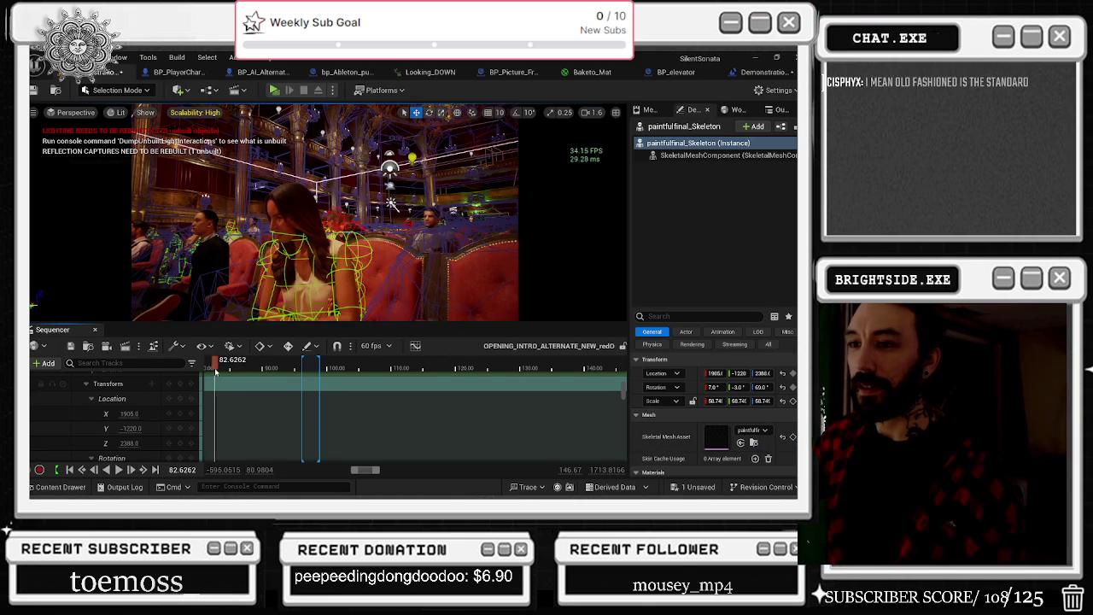
Step: Play to the classroom cut, rewind to about 83.9, and replay from 82.8 before switching to the browser
key("space")
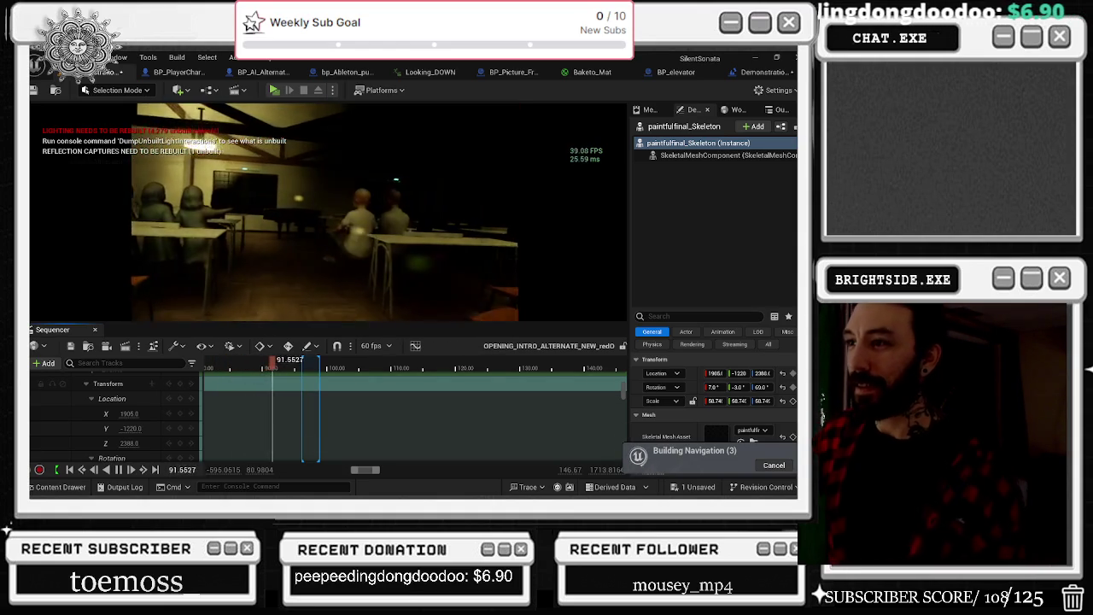
key("space")
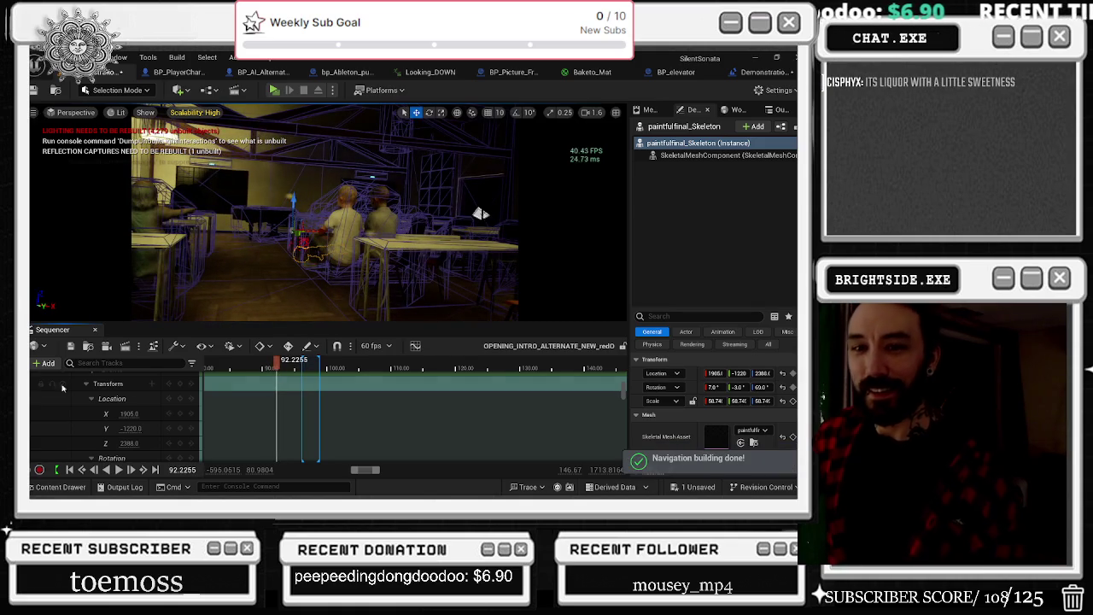
left_click(255, 364)
left_click_drag(255, 364, 216, 362)
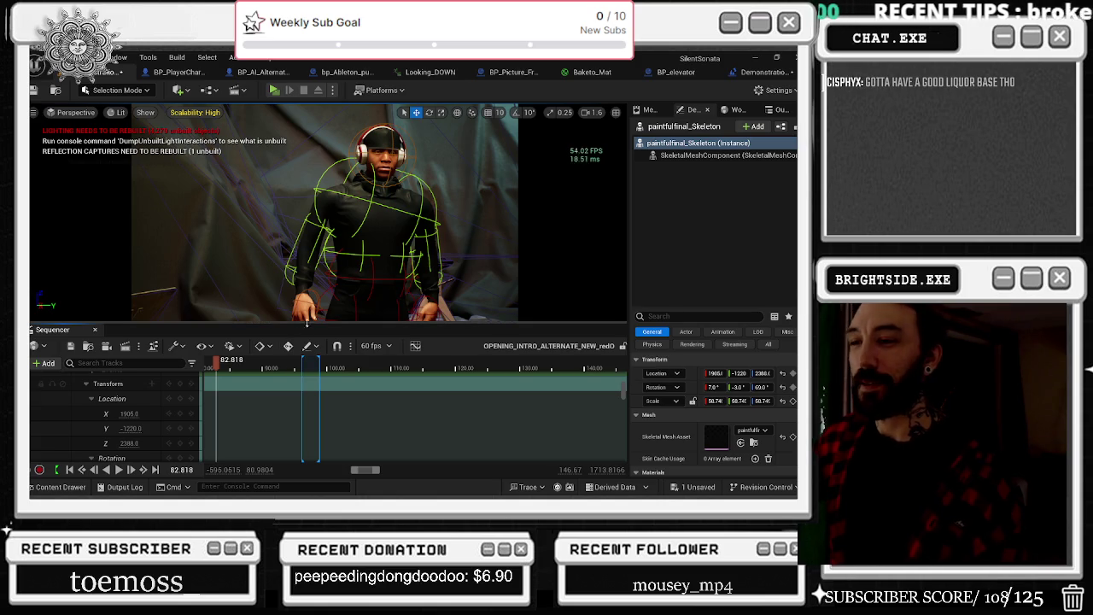
key("space")
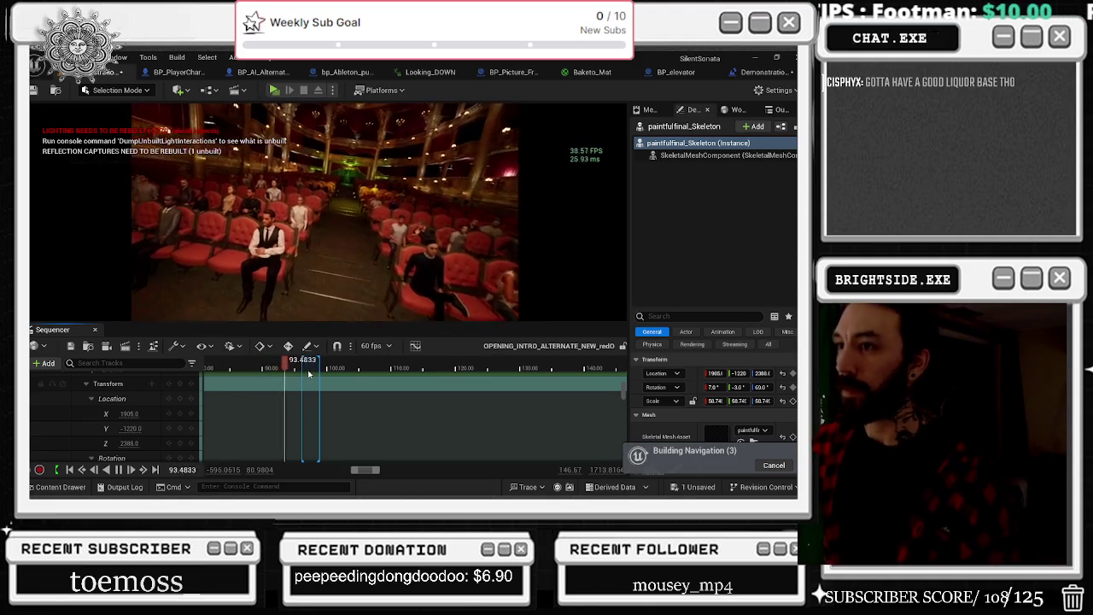
key("alt+Tab")
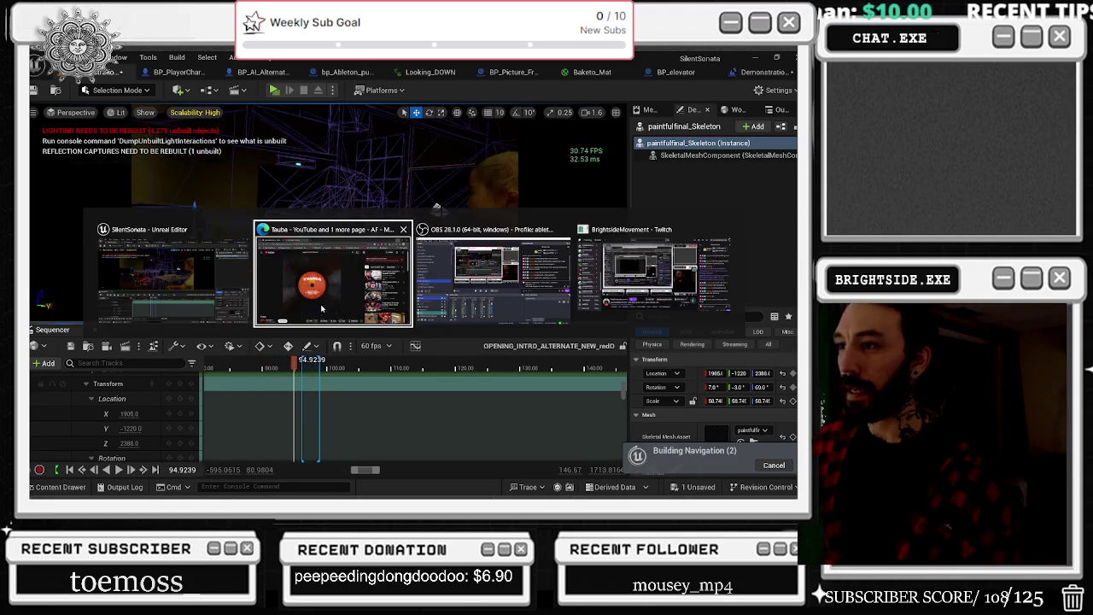
Step: In YouTube, return to the previous playlist video, seek the mix to 12:52 then 16:58, and skim the comments
left_click(31, 82)
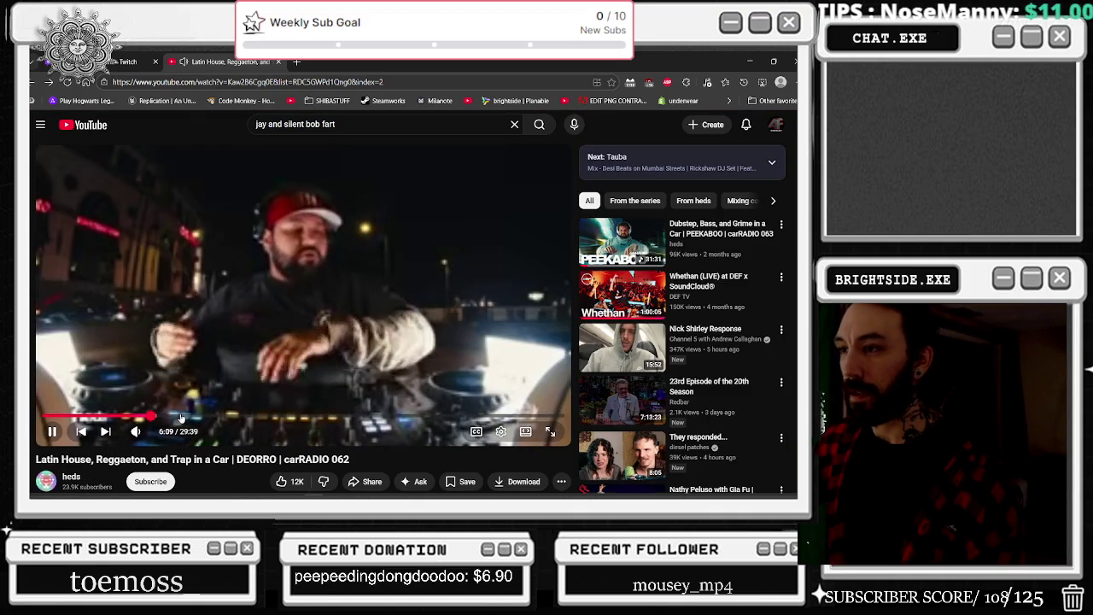
left_click(270, 417)
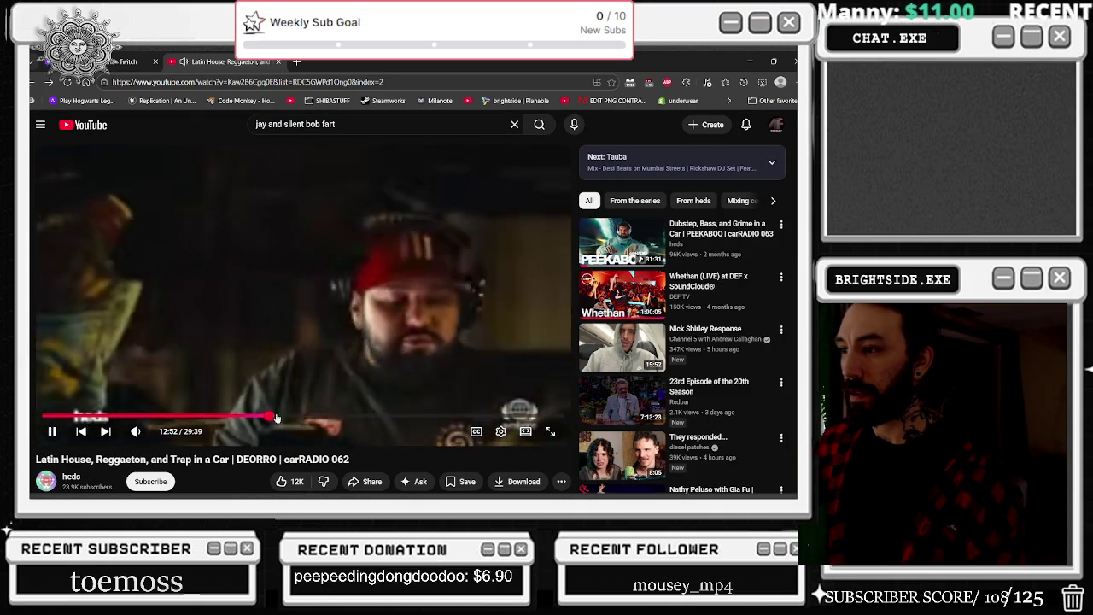
left_click(342, 417)
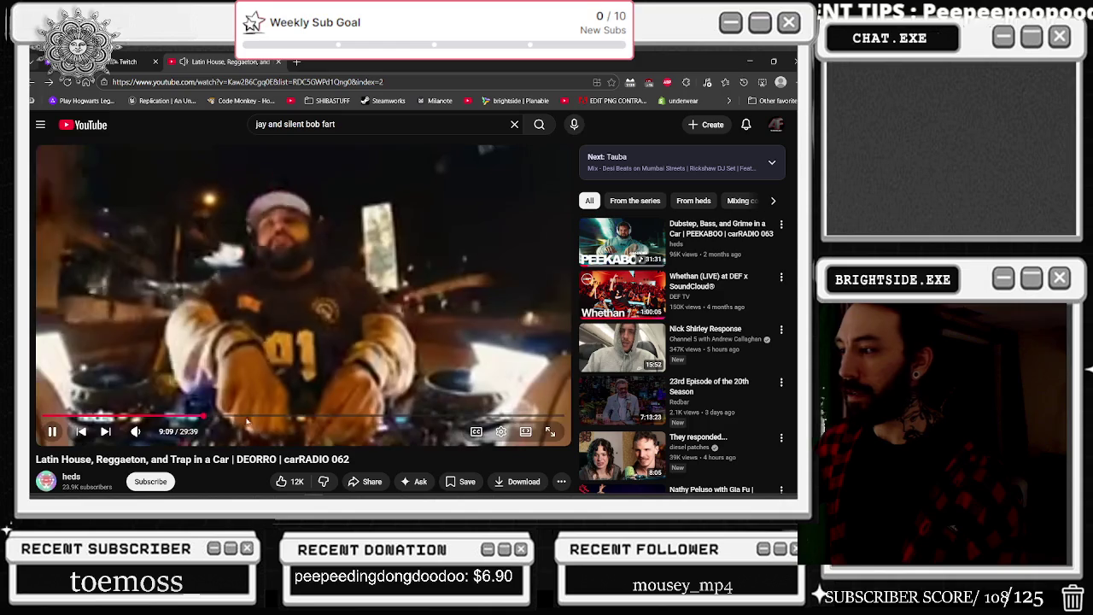
scroll(634, 362, "down", 5)
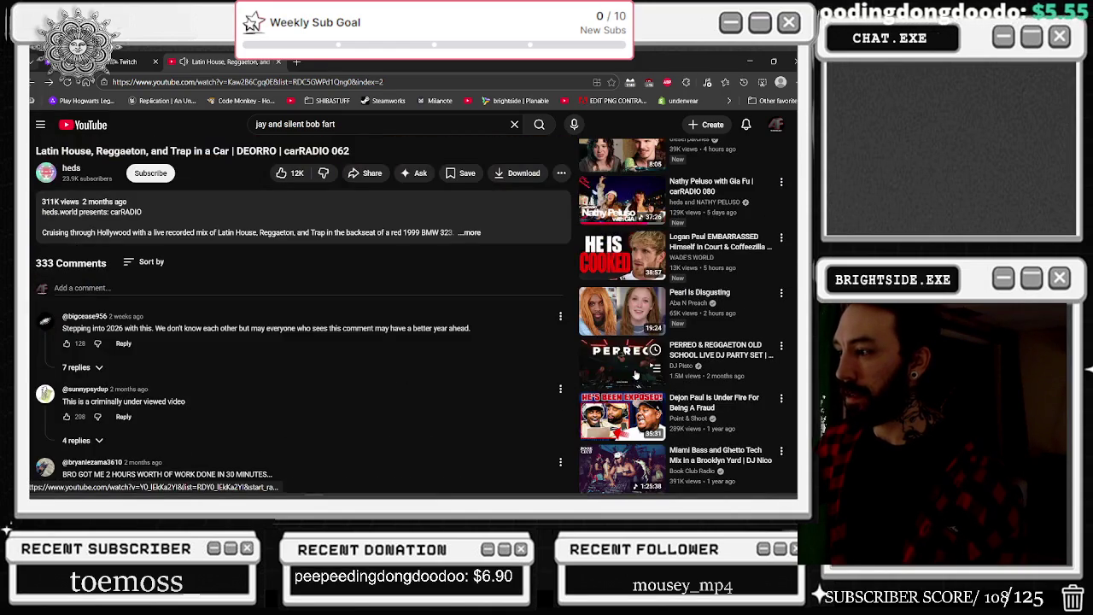
scroll(635, 374, "down", 2)
scroll(636, 385, "down", 2)
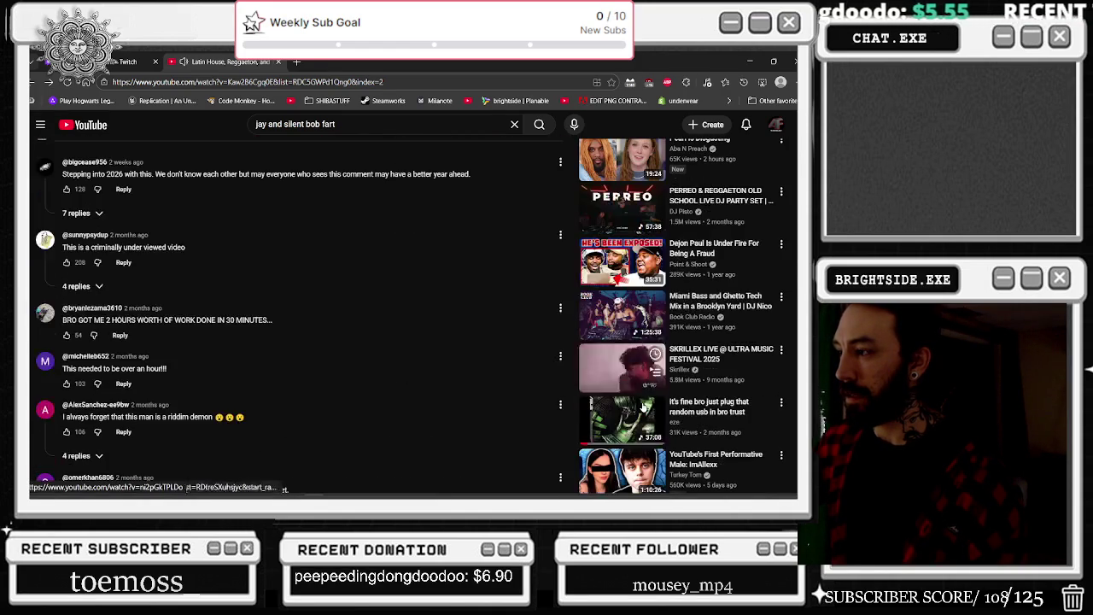
scroll(638, 396, "down", 3)
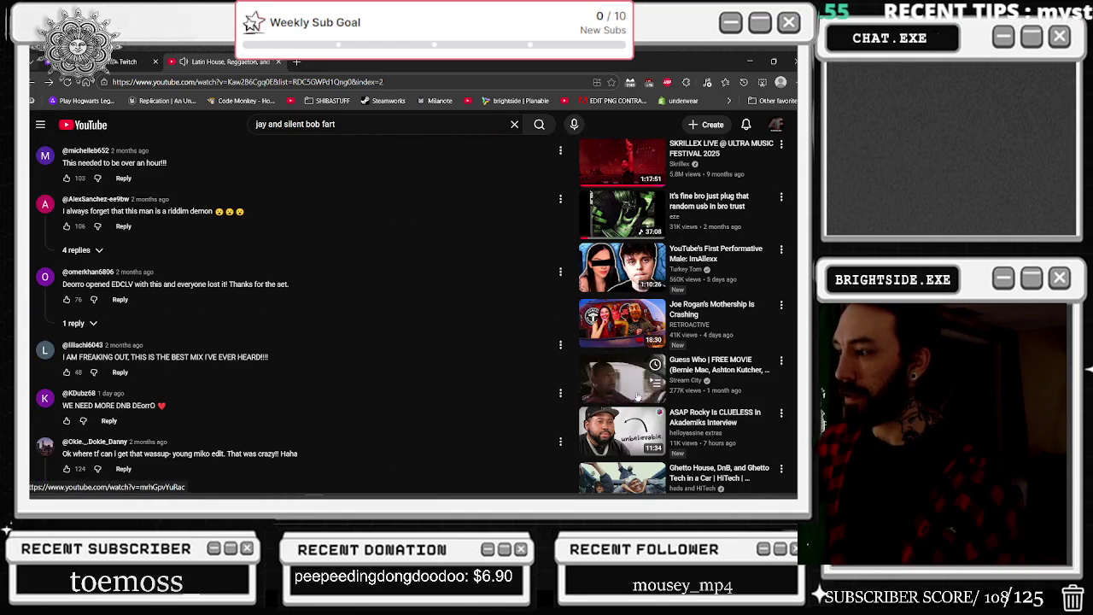
scroll(638, 398, "down", 3)
scroll(637, 397, "down", 5)
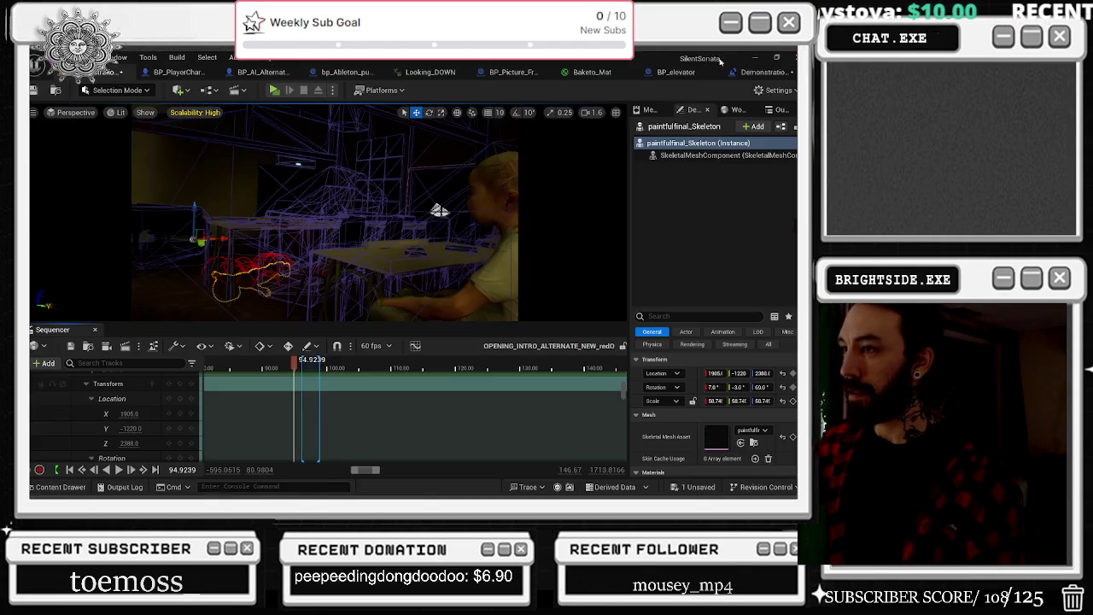
Step: Back in Unreal, rewind the intro sequence to about 84.4 and play it
key("alt+Tab")
mouse_move(294, 368)
left_mouse_down()
mouse_move(228, 377)
mouse_move(207, 368)
mouse_move(217, 364)
left_mouse_up()
key("space")
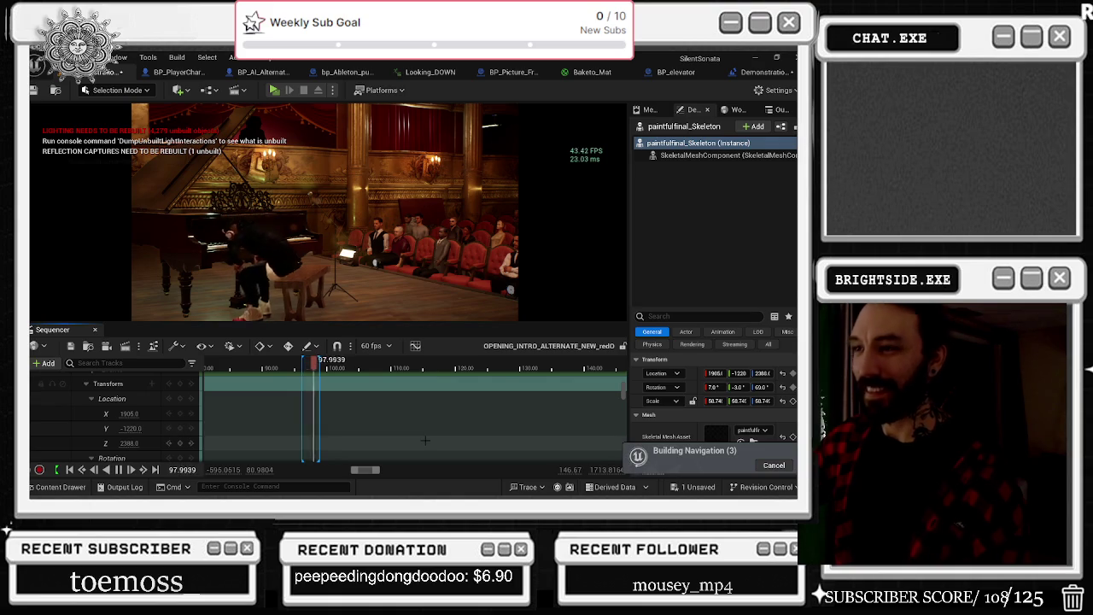
Step: Stop playback, set the playhead to about 95.1, and go up to the parent sequence's Camera Cuts
left_click(291, 369)
left_click_drag(290, 368, 296, 368)
left_click(416, 348)
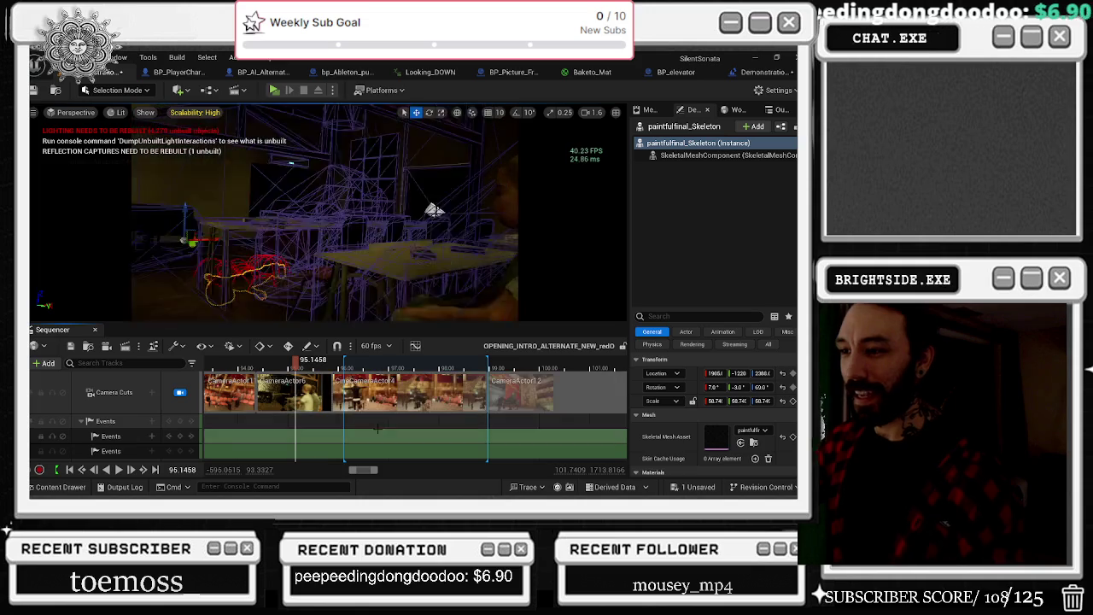
Step: Select CameraActor6 from the camera cut shot's menu and scrub between the theatre and child shots near 94.4
right_click(320, 396)
left_click(365, 353)
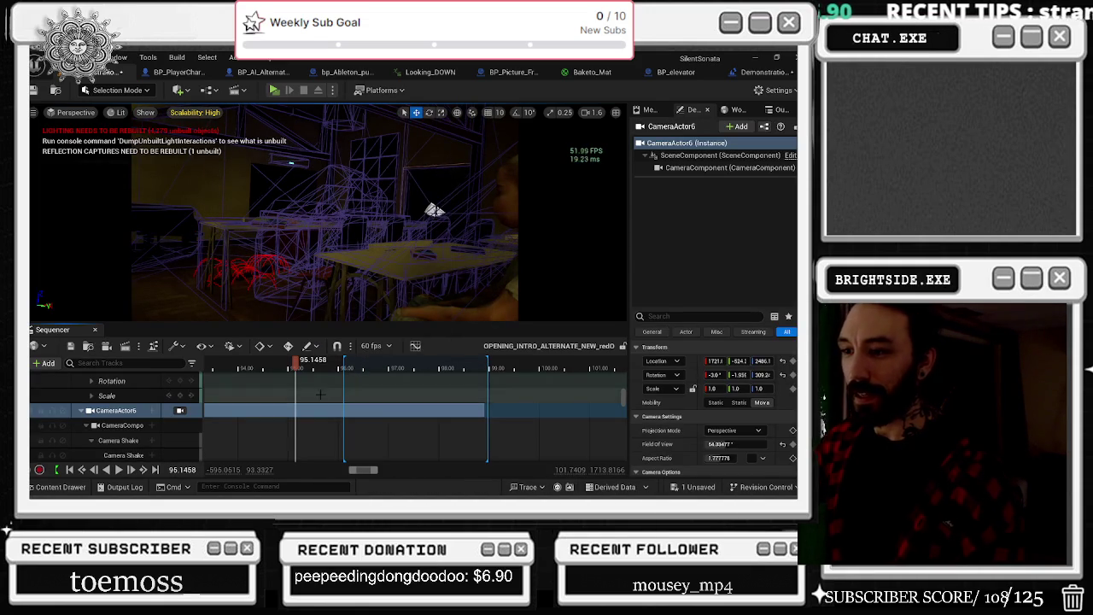
scroll(305, 410, "down", 3)
mouse_move(295, 362)
left_mouse_down()
mouse_move(224, 376)
mouse_move(269, 375)
mouse_move(250, 379)
mouse_move(253, 369)
left_mouse_up()
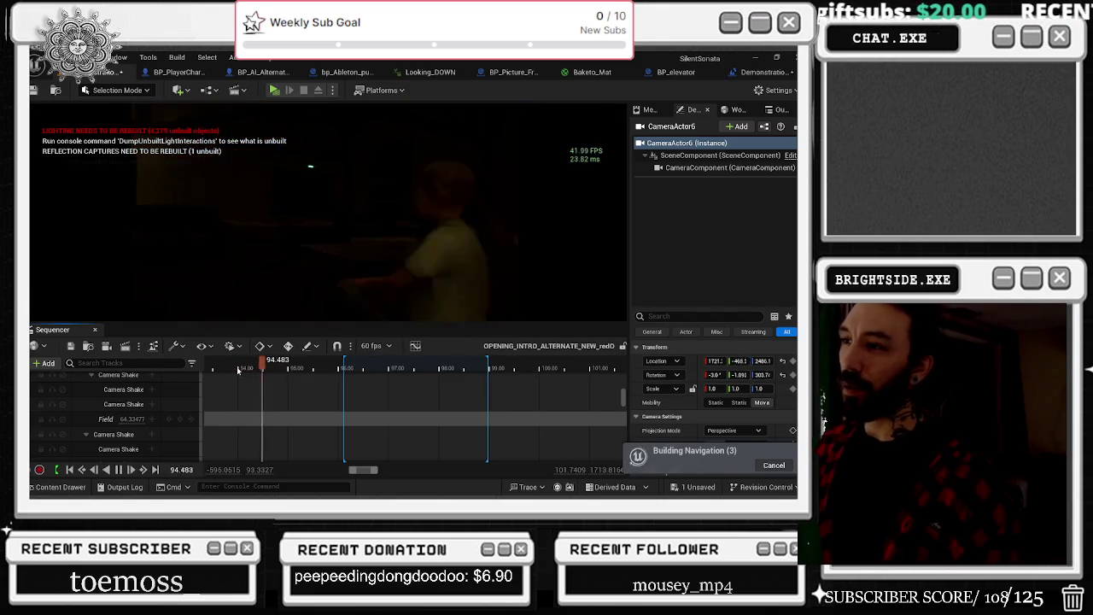
left_click(255, 370)
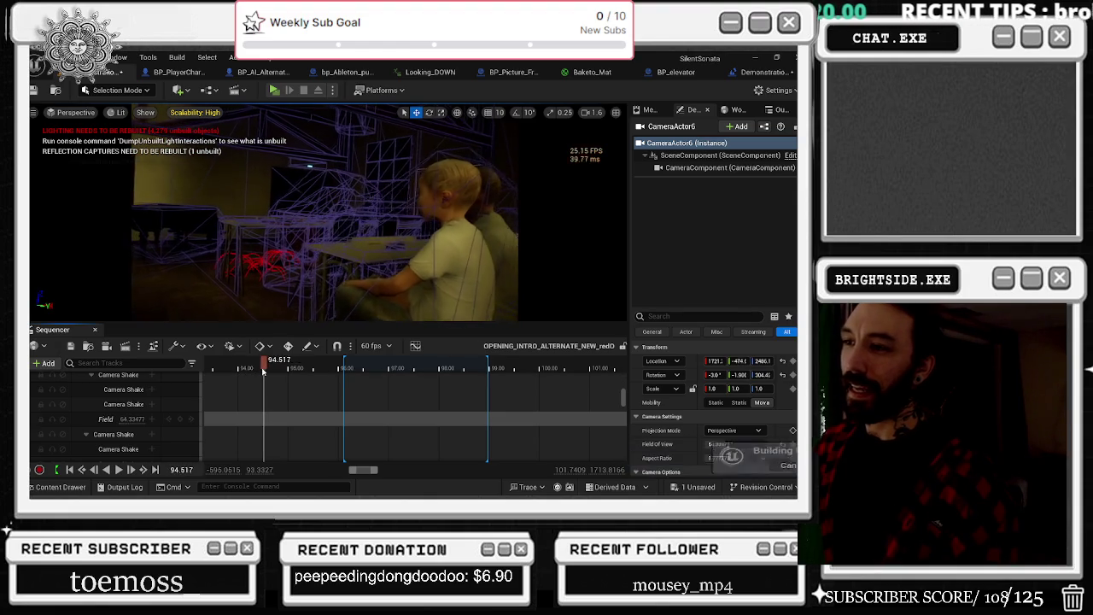
left_click_drag(254, 370, 260, 370)
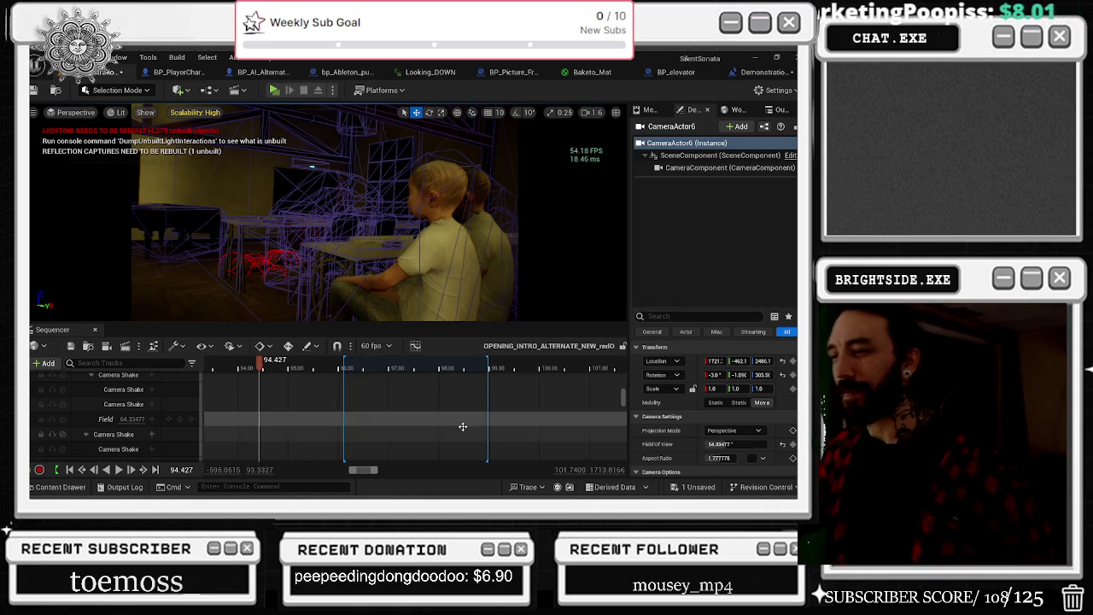
scroll(469, 401, "down", 1)
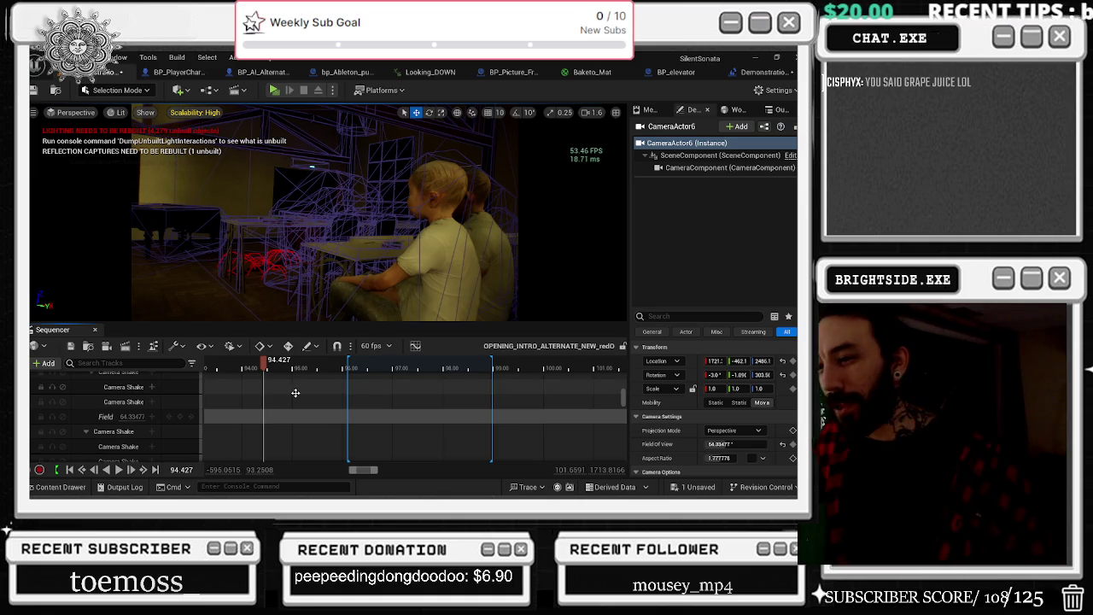
mouse_move(264, 363)
left_mouse_down()
mouse_move(340, 373)
mouse_move(268, 386)
left_mouse_up()
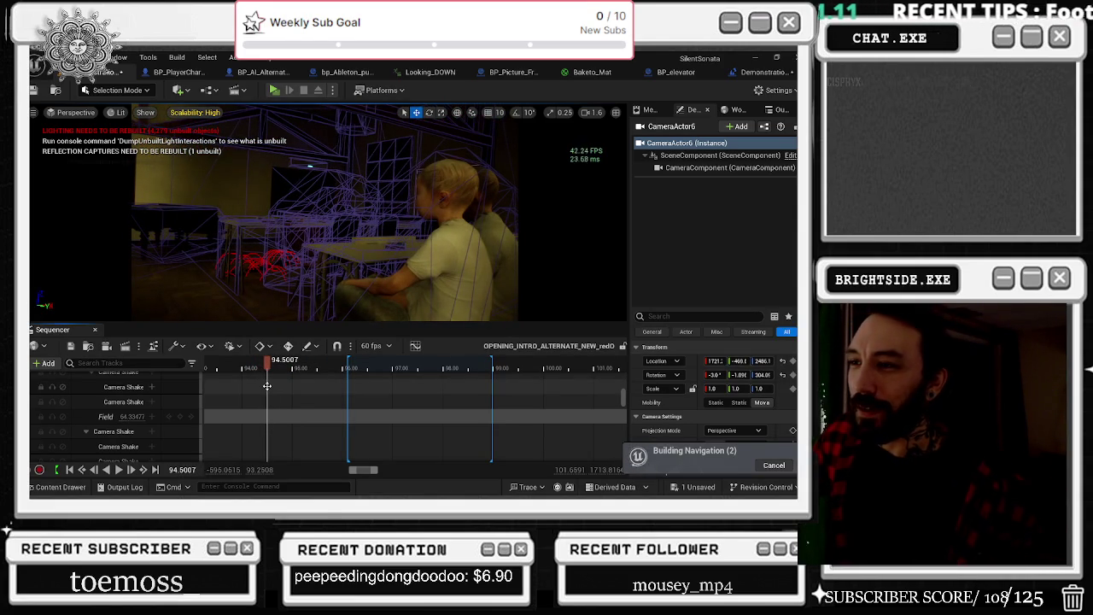
scroll(128, 416, "up", 2)
left_click(128, 409)
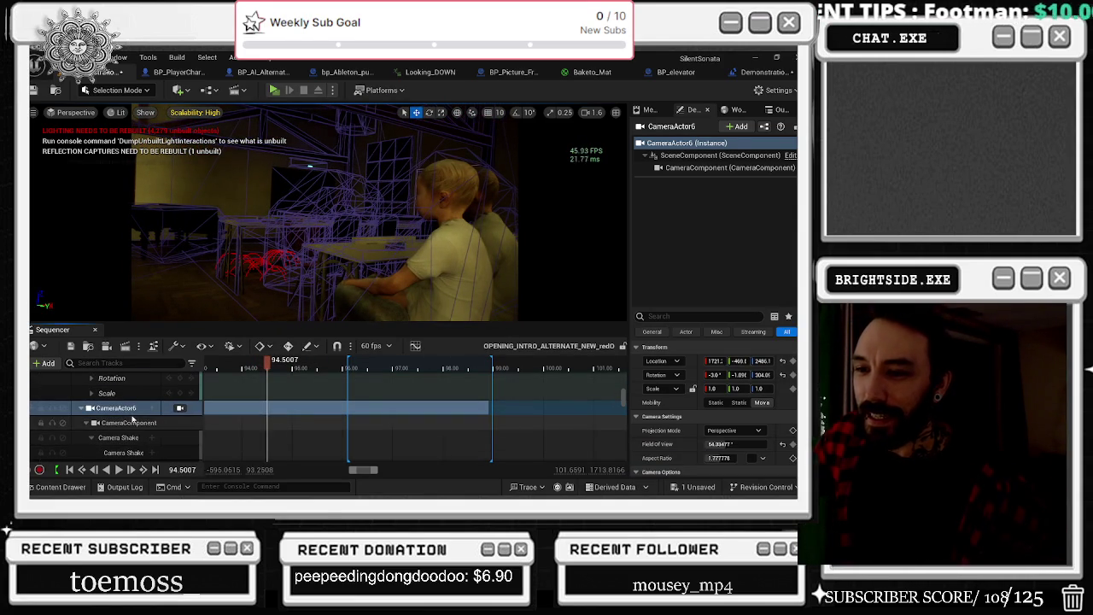
Step: Set CameraActor6's Location X to 1753 and edit its Location Y value
scroll(144, 422, "down", 3)
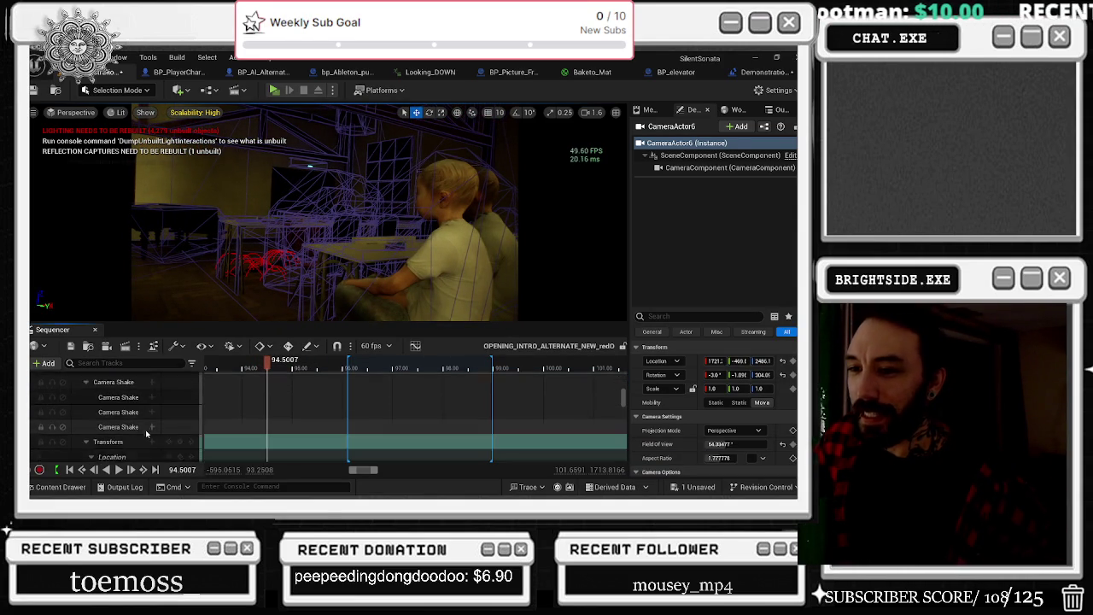
scroll(159, 439, "down", 1)
mouse_move(142, 438)
left_mouse_down()
mouse_move(162, 438)
mouse_move(82, 454)
left_mouse_up()
left_click(141, 454)
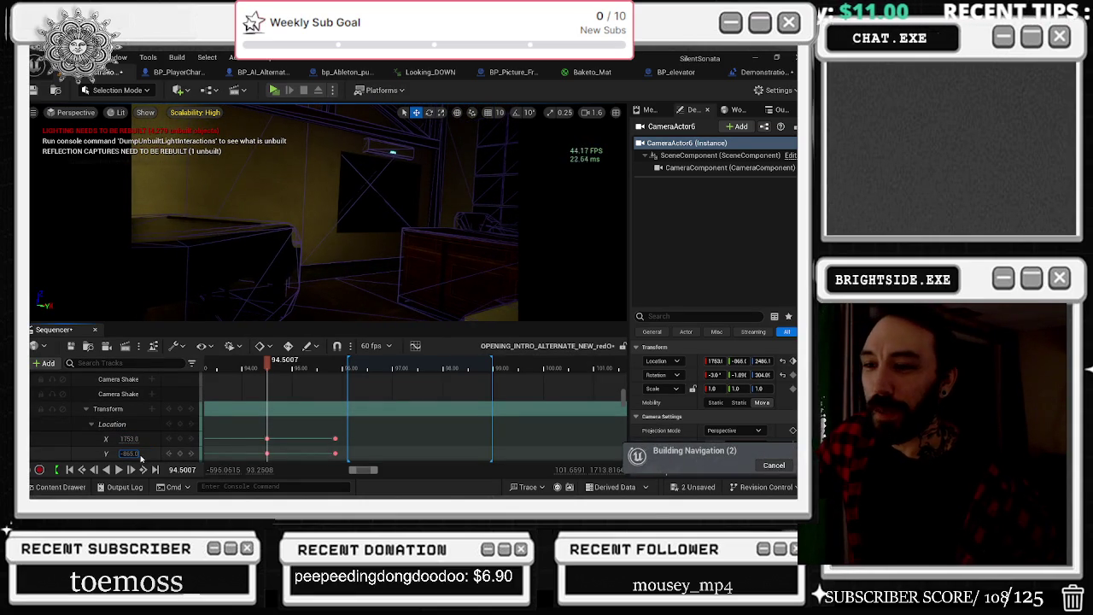
Step: Play the shot from 93.1 and delete the extra location keyframes near 95.5
left_click_drag(267, 360, 203, 363)
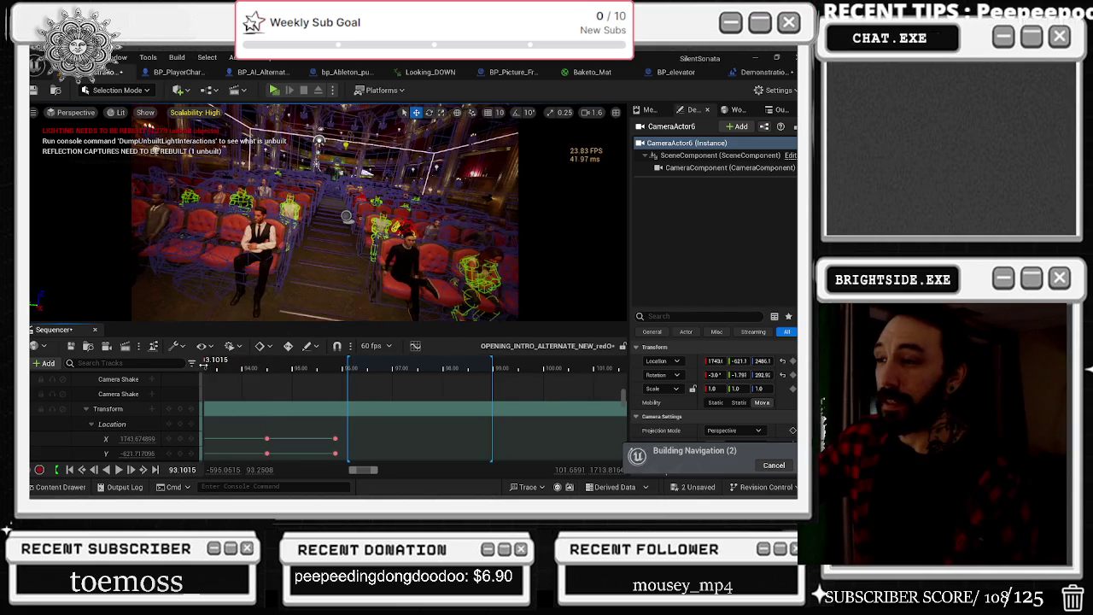
key("space")
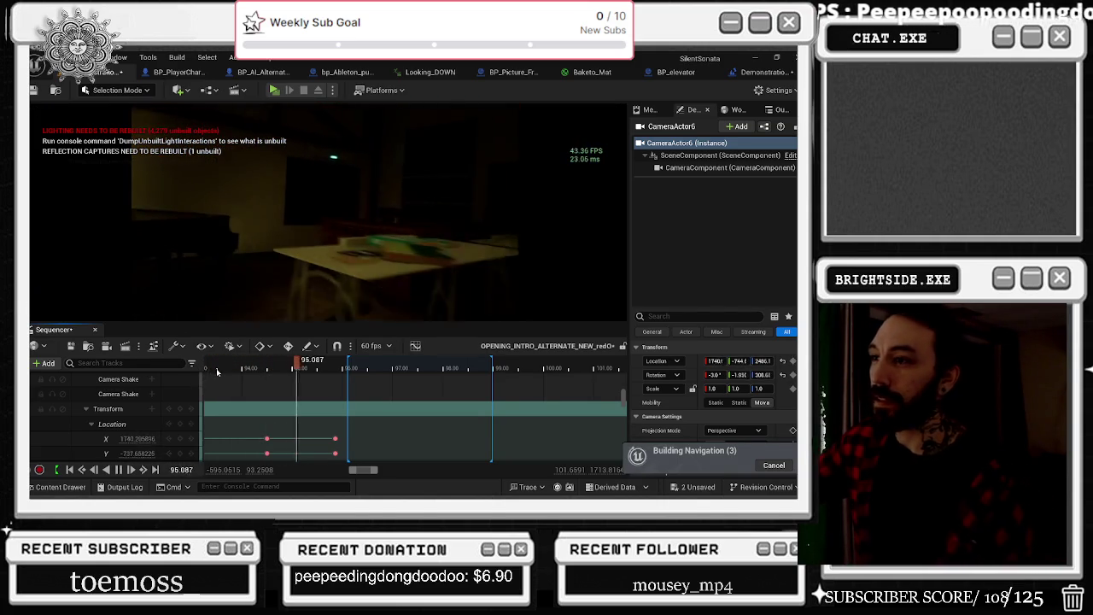
key("space")
scroll(282, 401, "down", 3)
left_click_drag(357, 386, 331, 413)
key("Delete")
Step: Replay the shot from 94.55 and 94.3, then drag the Pitch and Yaw keys earlier
left_click(269, 368)
key("space")
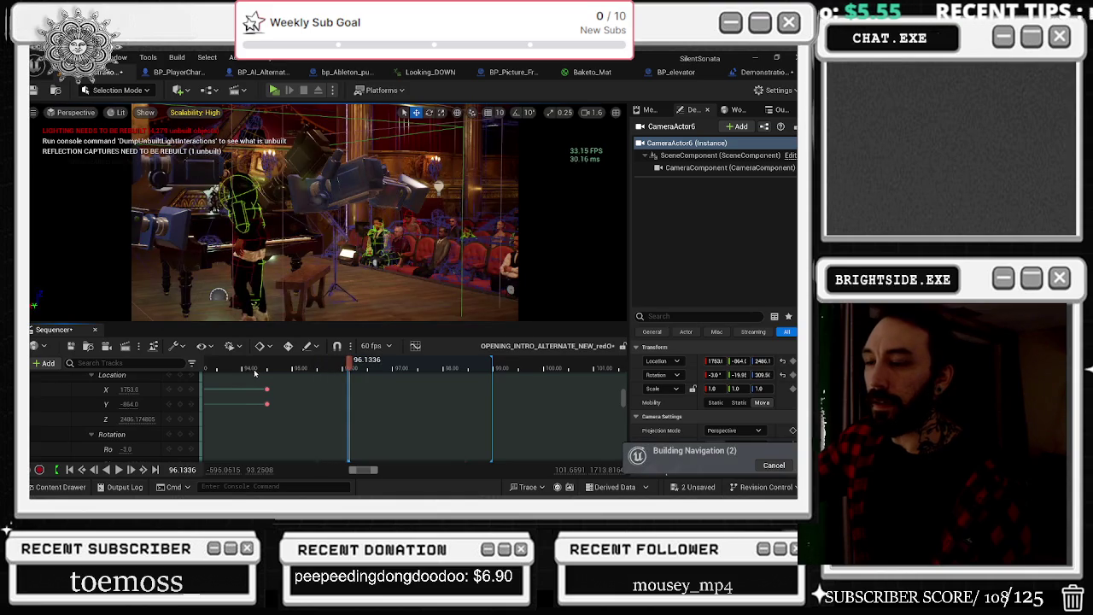
left_click(261, 368)
key("space")
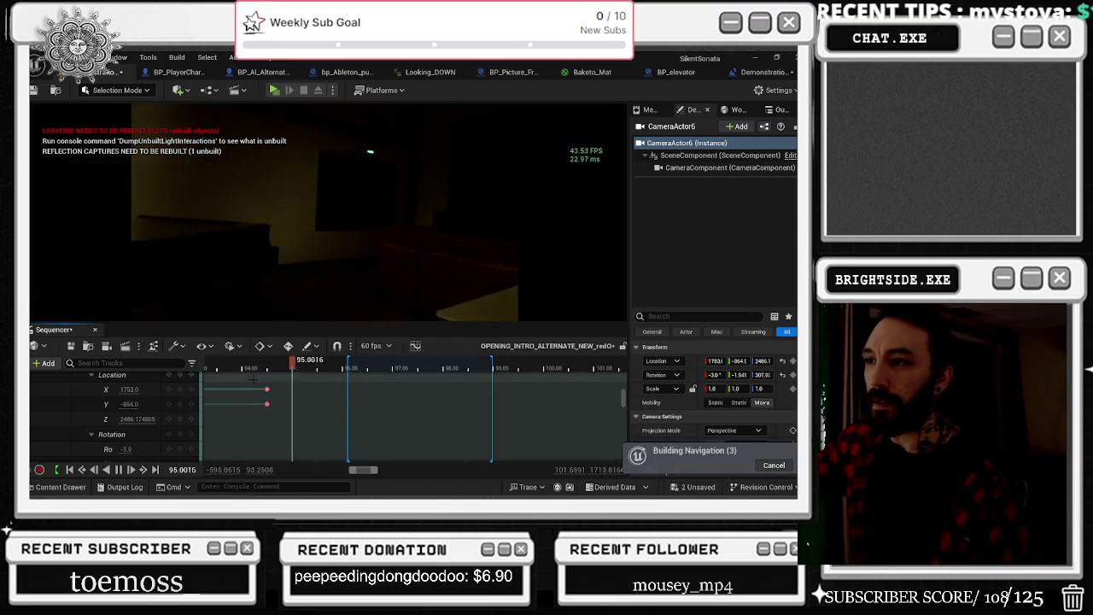
scroll(365, 398, "down", 3)
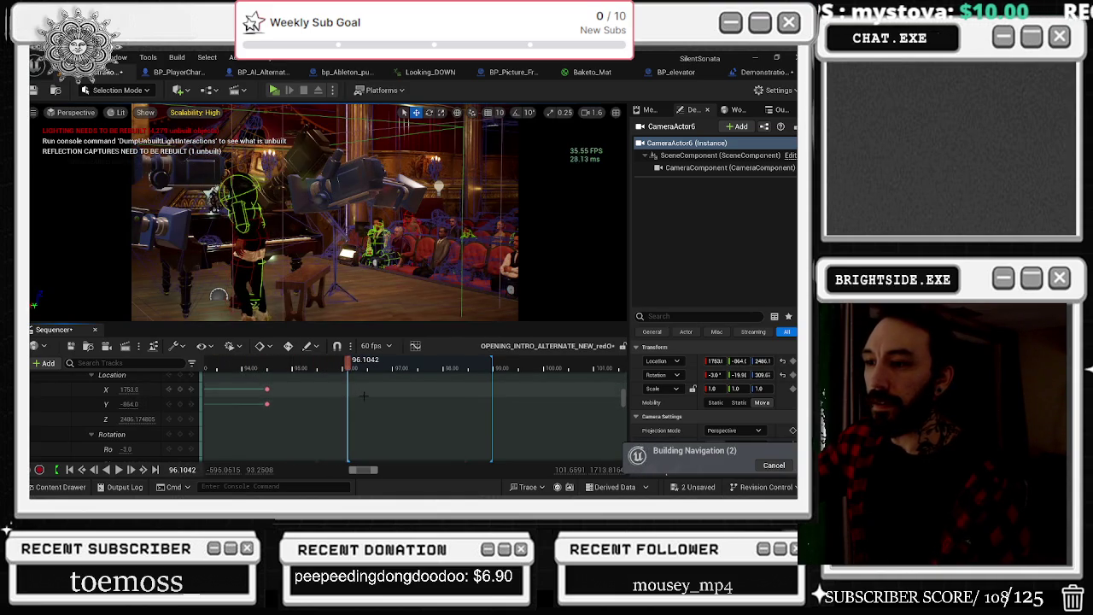
left_click_drag(316, 398, 275, 398)
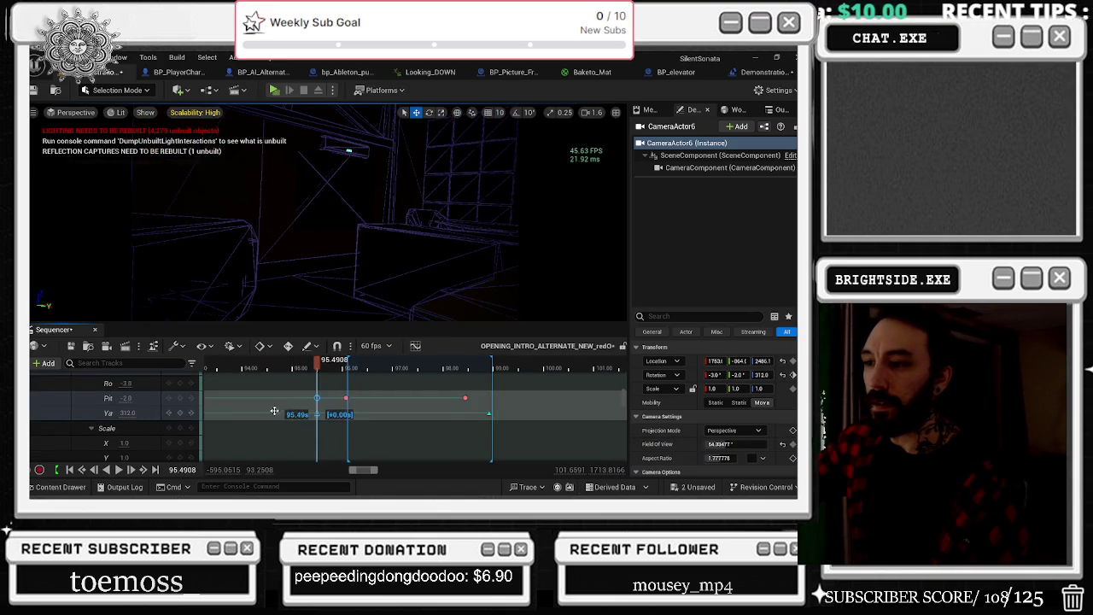
Step: Scrub to about 95.56 and tilt CameraActor6's Pitch up to 12.66
left_click(346, 398)
left_click_drag(346, 363, 321, 363)
mouse_move(134, 398)
left_mouse_down()
mouse_move(177, 398)
mouse_move(138, 413)
mouse_move(158, 413)
left_mouse_up()
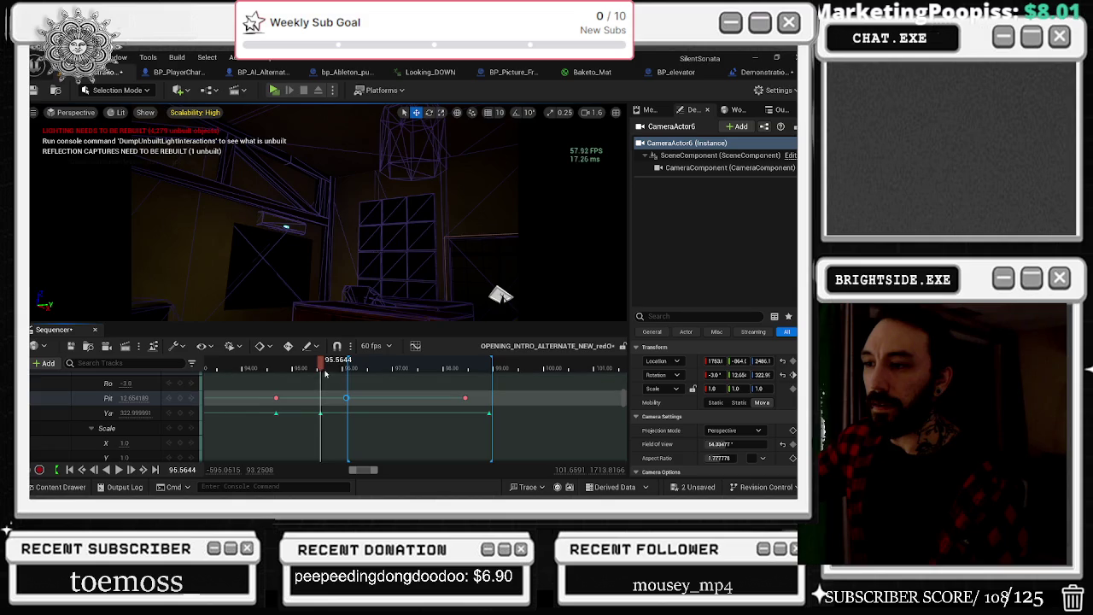
Step: Jump to 94.13, then rewind the sequence to the audience shot near 78.8
left_click(243, 367)
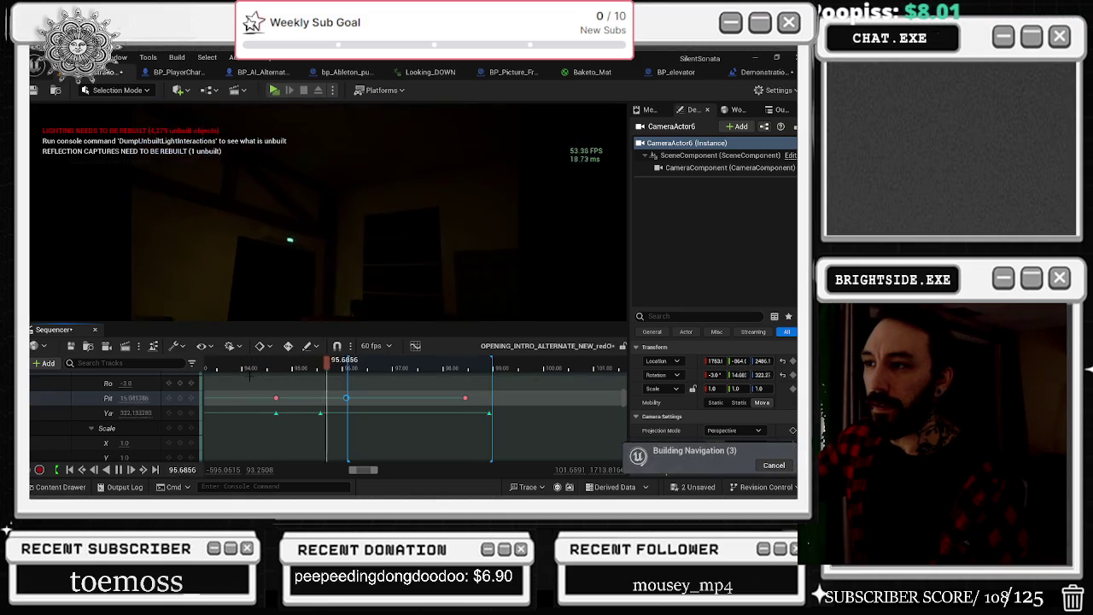
scroll(353, 390, "down", 5)
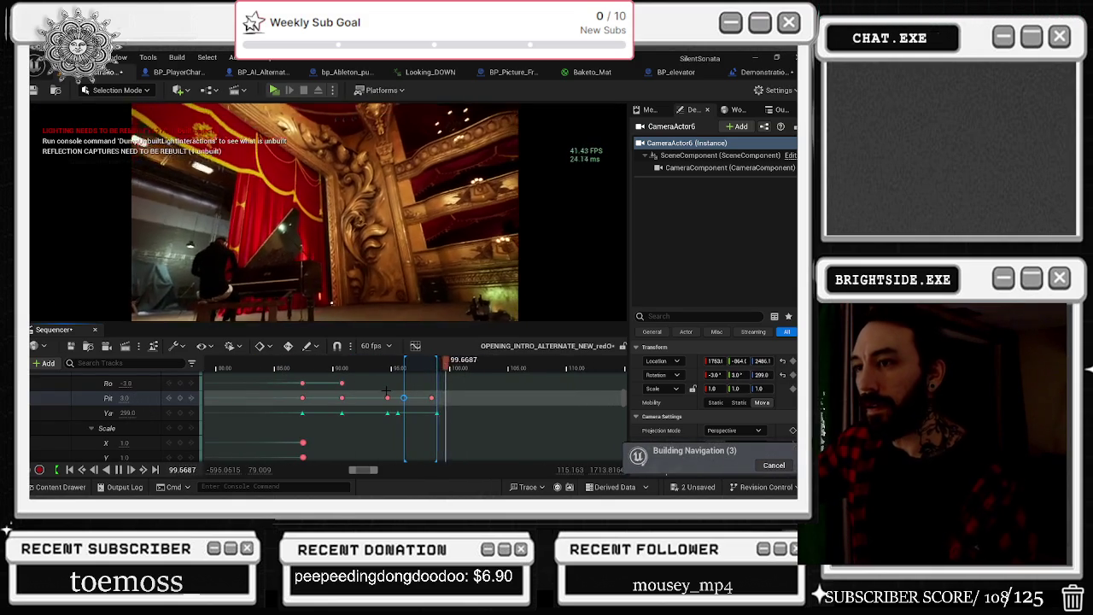
mouse_move(456, 363)
left_mouse_down()
mouse_move(220, 366)
mouse_move(264, 363)
mouse_move(247, 366)
left_mouse_up()
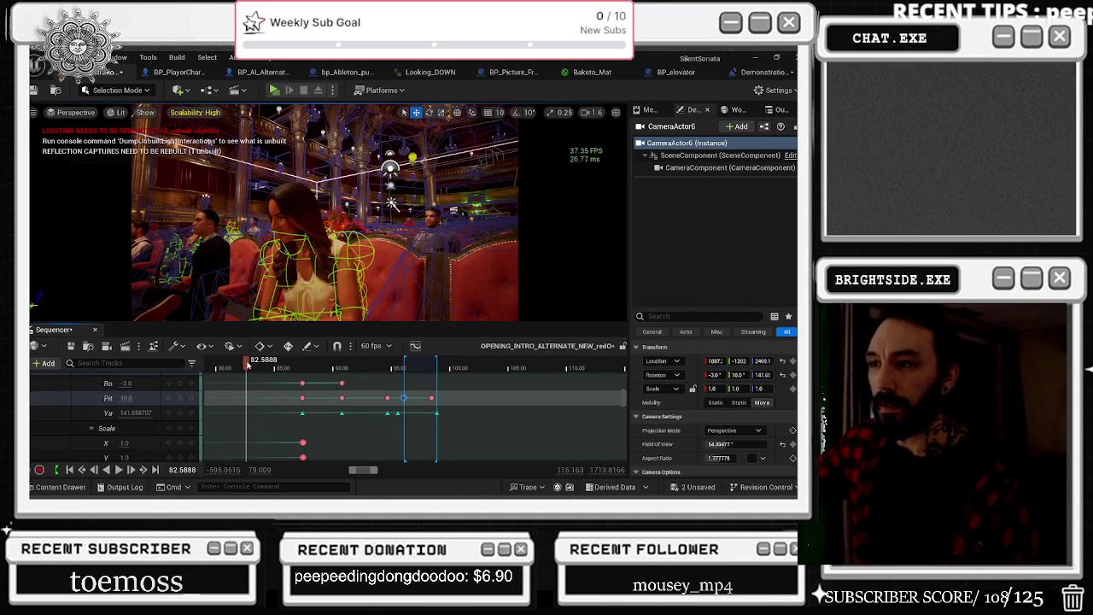
Step: Play and scrub the intro across the headphone character and theatre shots, stopping near 92.75
key("space")
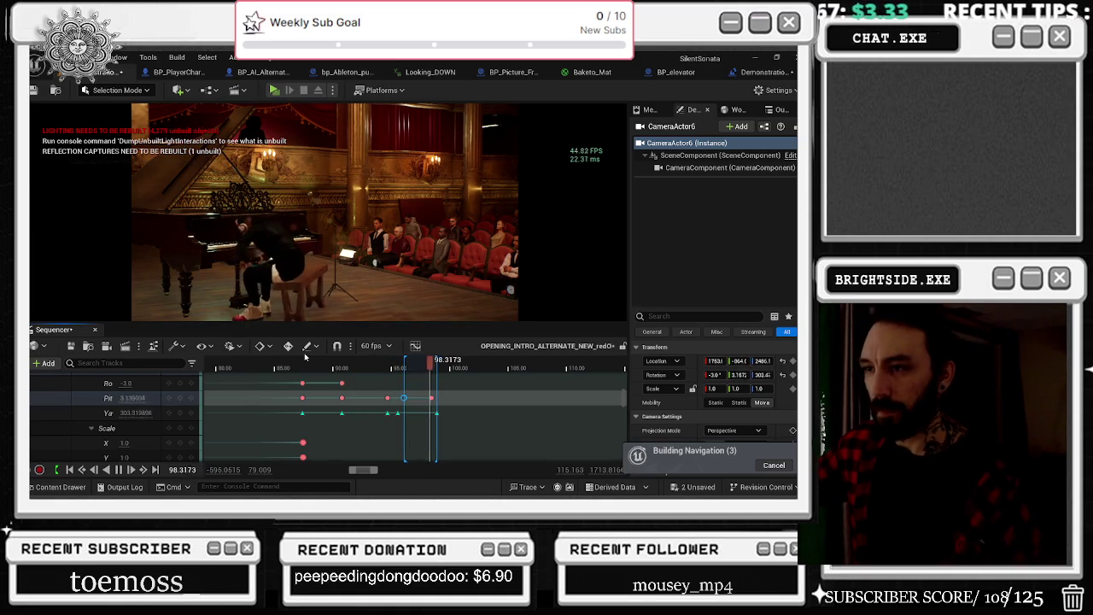
left_click(355, 365)
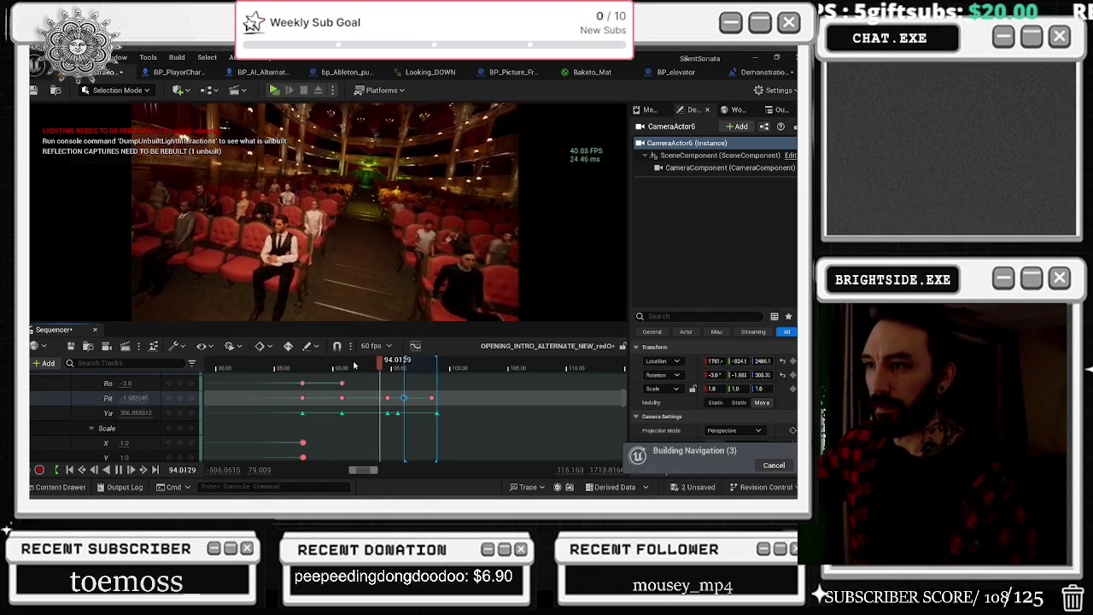
left_click(313, 364)
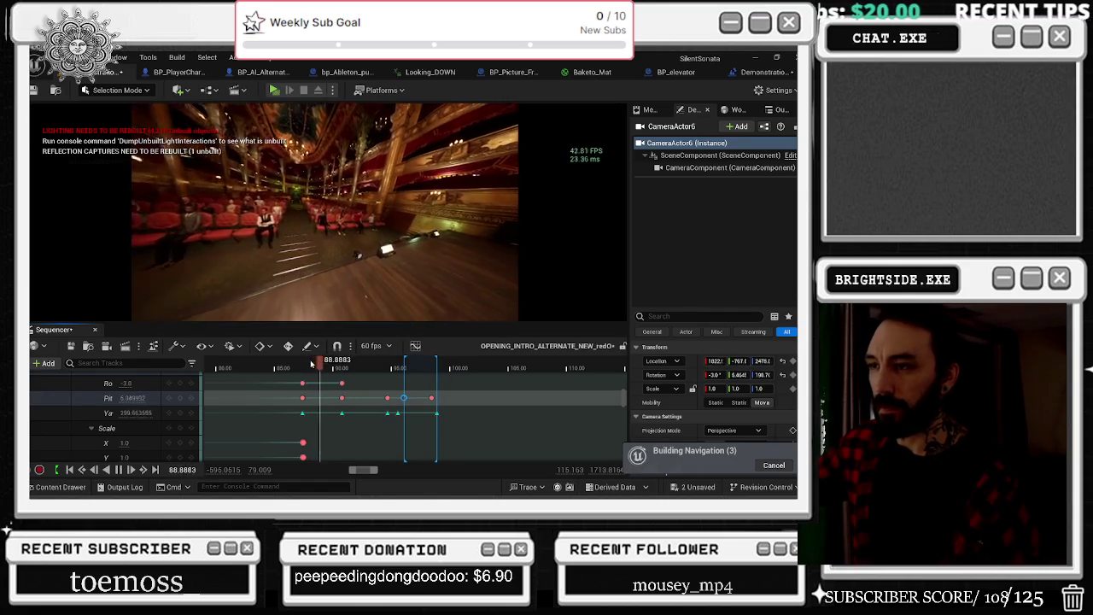
left_click(274, 366)
left_click(253, 365)
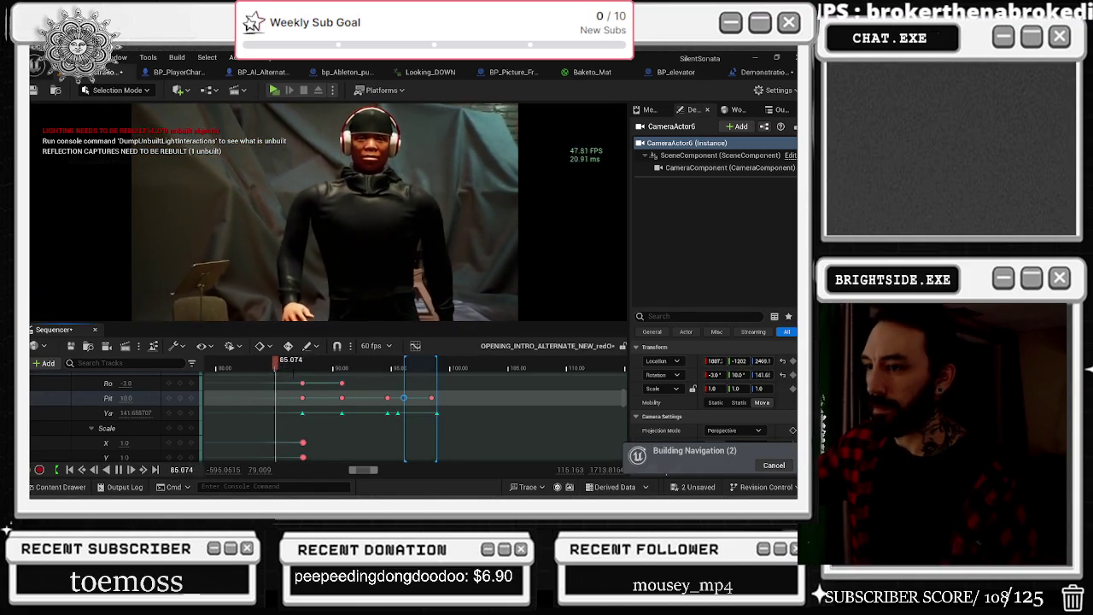
mouse_move(287, 369)
left_mouse_down()
mouse_move(367, 369)
mouse_move(350, 373)
left_mouse_up()
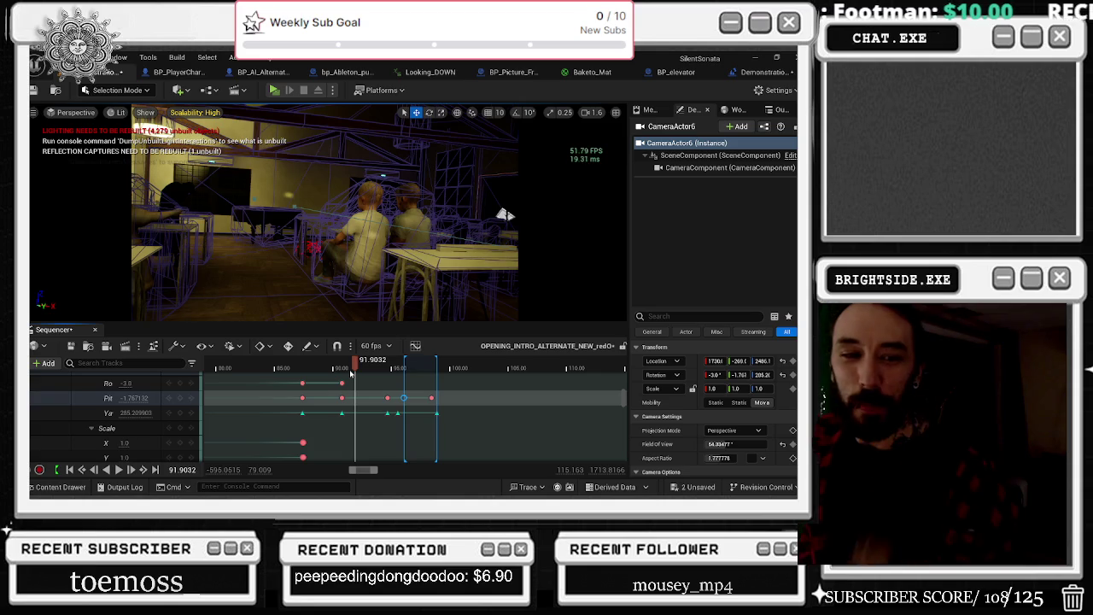
left_click_drag(348, 366, 299, 369)
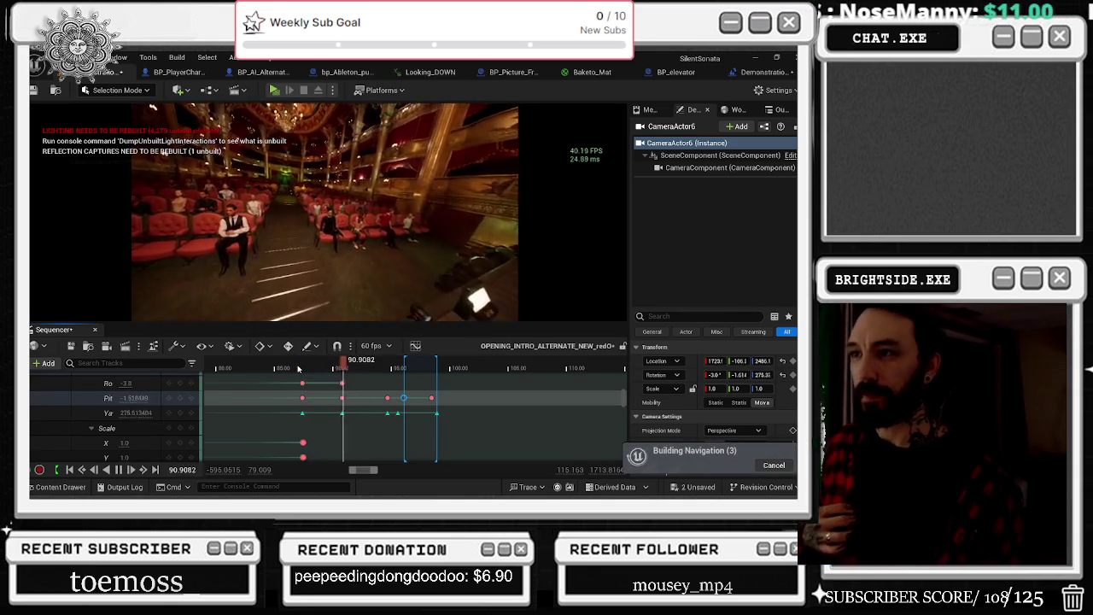
key("space")
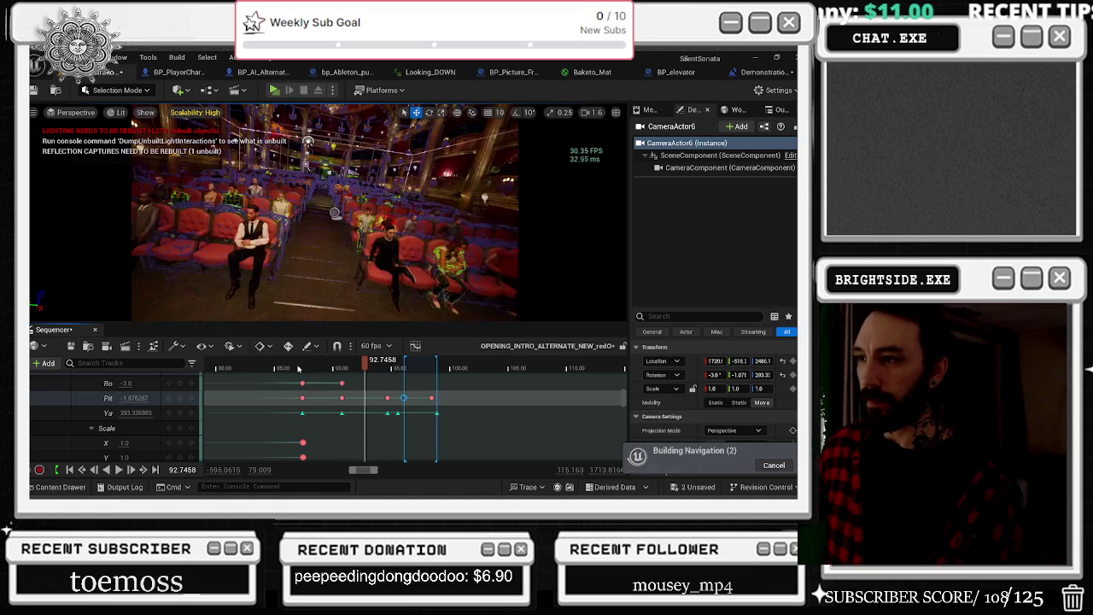
scroll(343, 398, "down", 2)
scroll(347, 399, "up", 3, "ctrl")
scroll(350, 396, "up", 6)
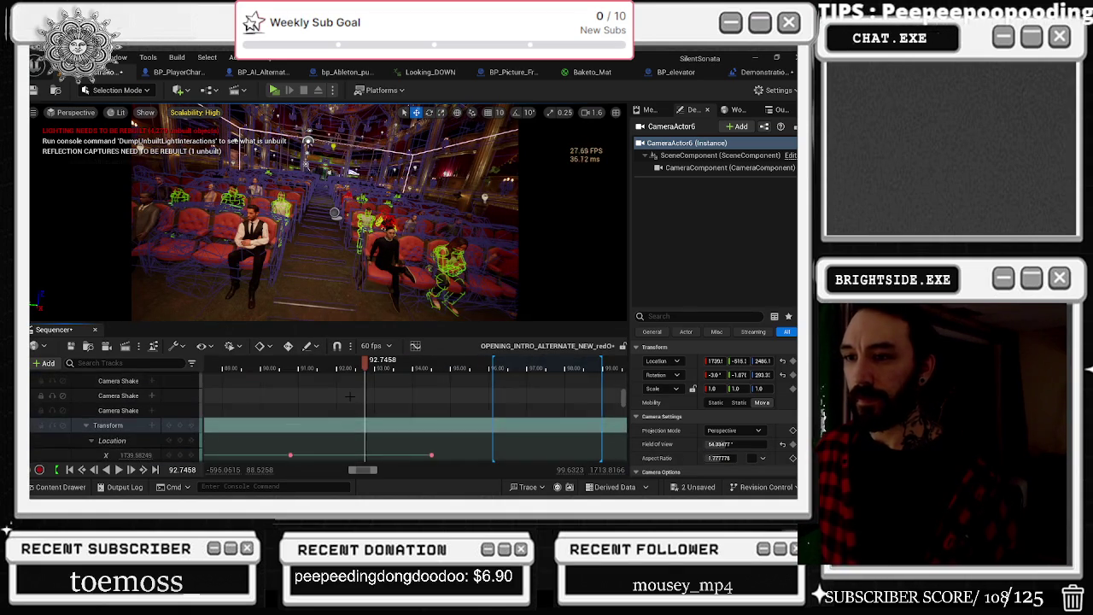
Step: Play the sequence, then select the pasted location keys near 94.5 and undo them
key("space")
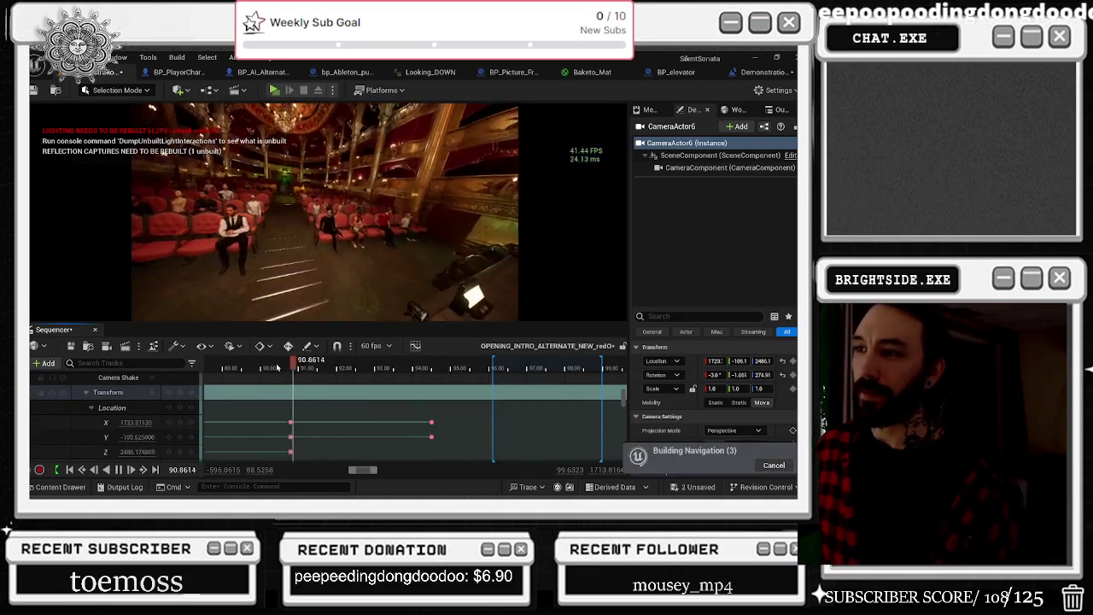
scroll(354, 411, "down", 2)
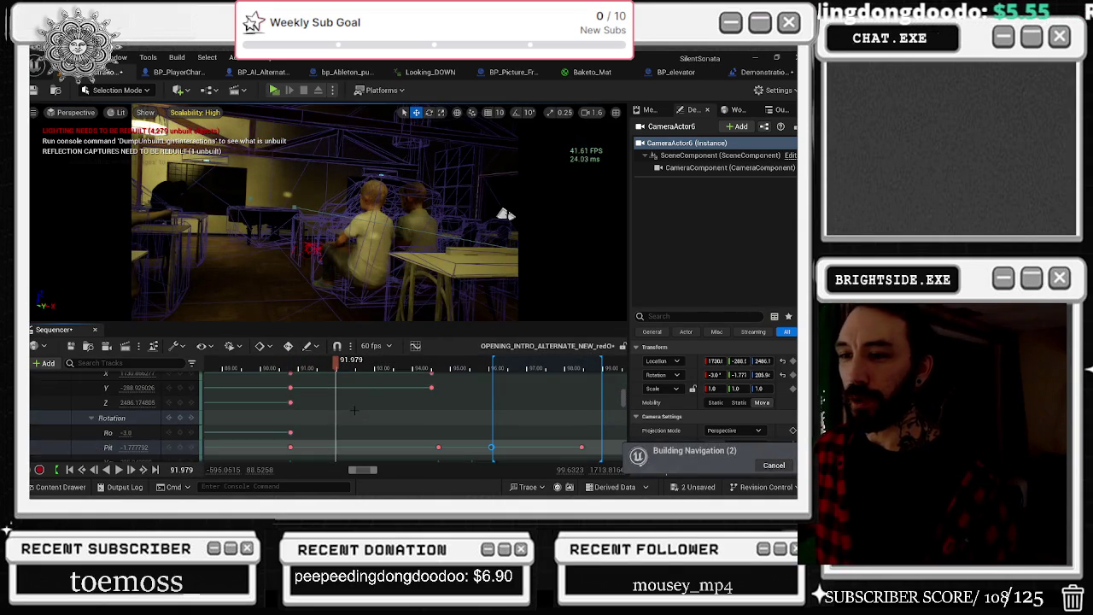
scroll(443, 401, "up", 1)
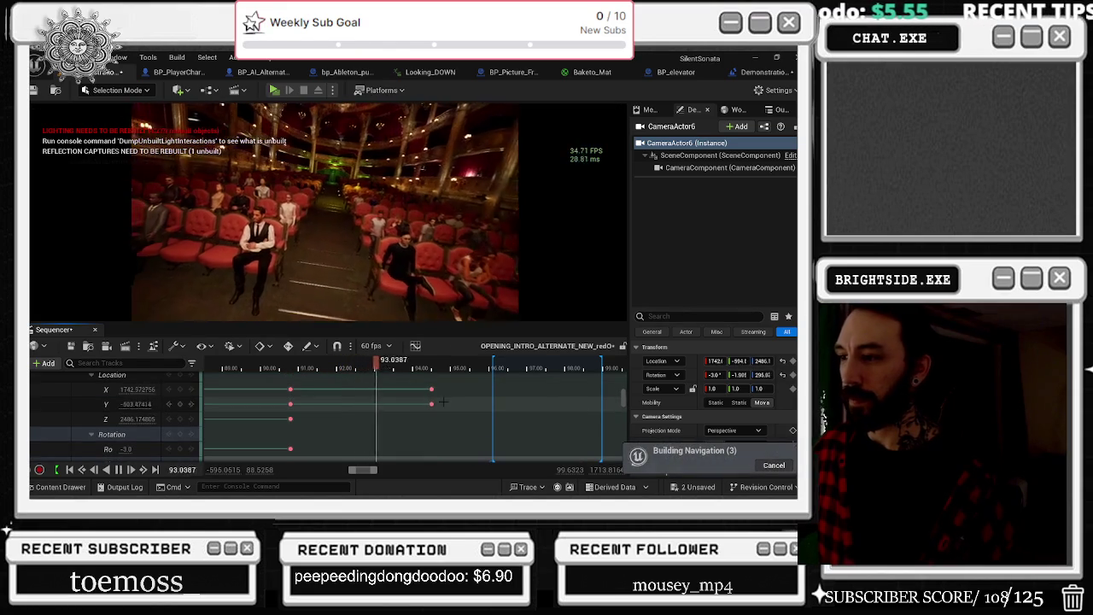
left_click_drag(443, 410, 276, 366)
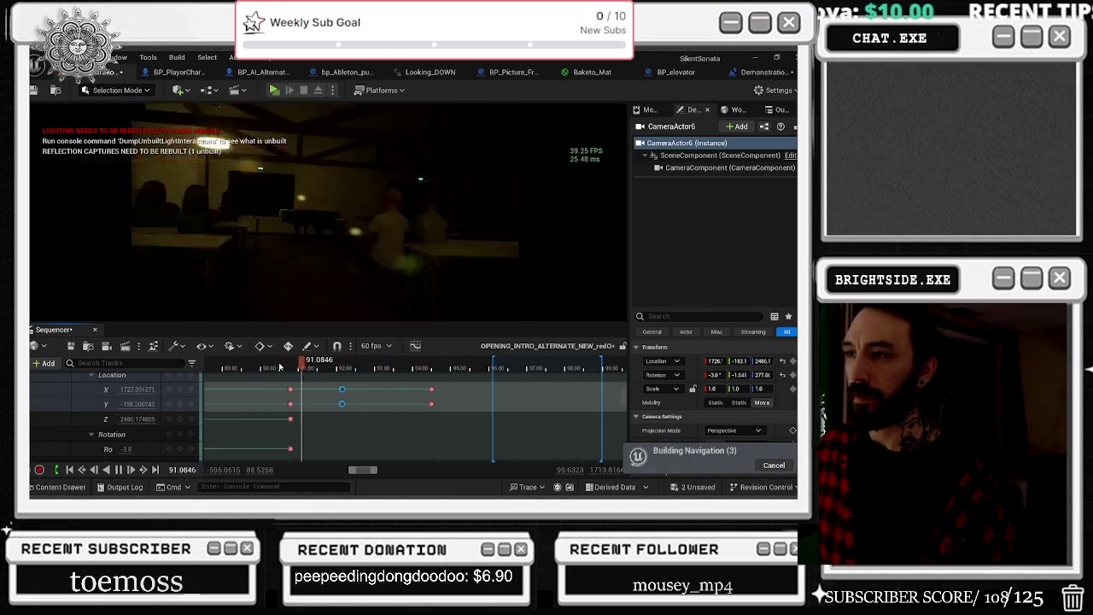
key("ctrl+z")
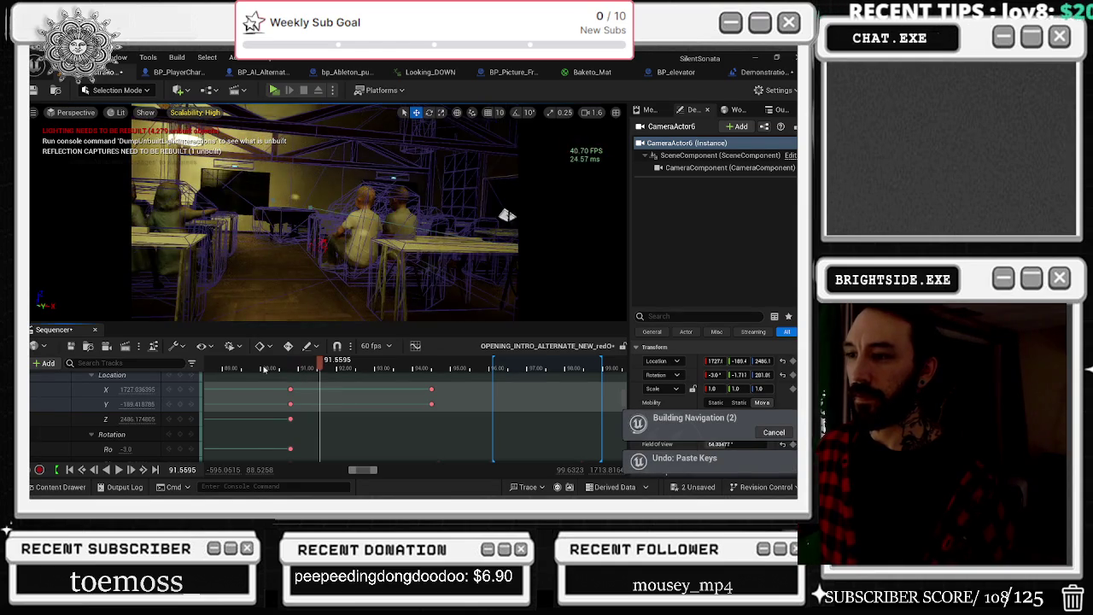
Step: Stop at 92.4556 and key CameraActor6's X, Y and Z location there
left_click_drag(279, 368, 253, 368)
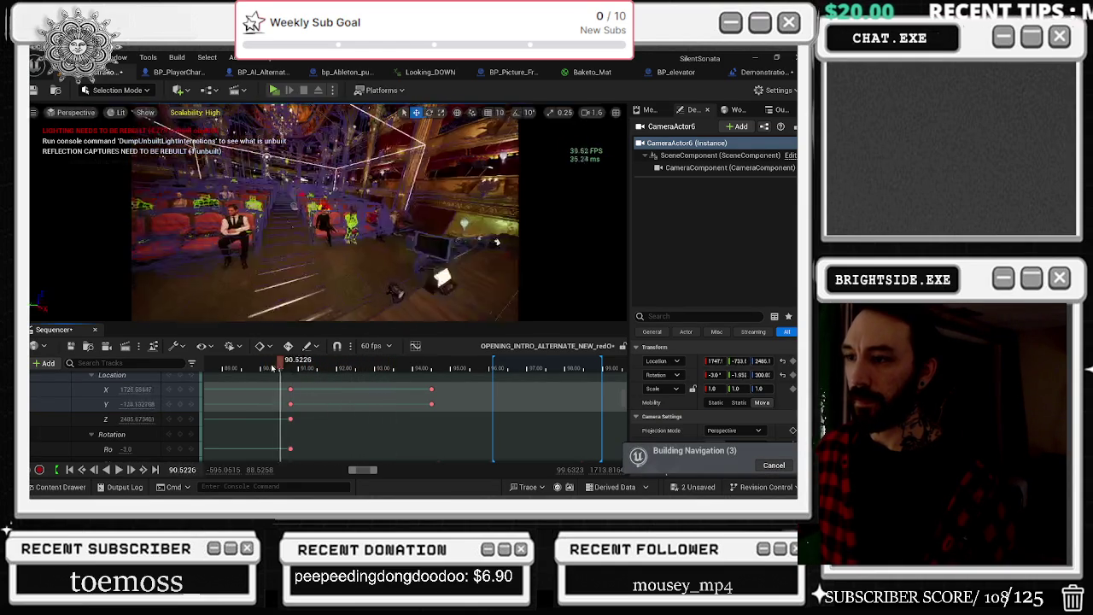
left_click(273, 368)
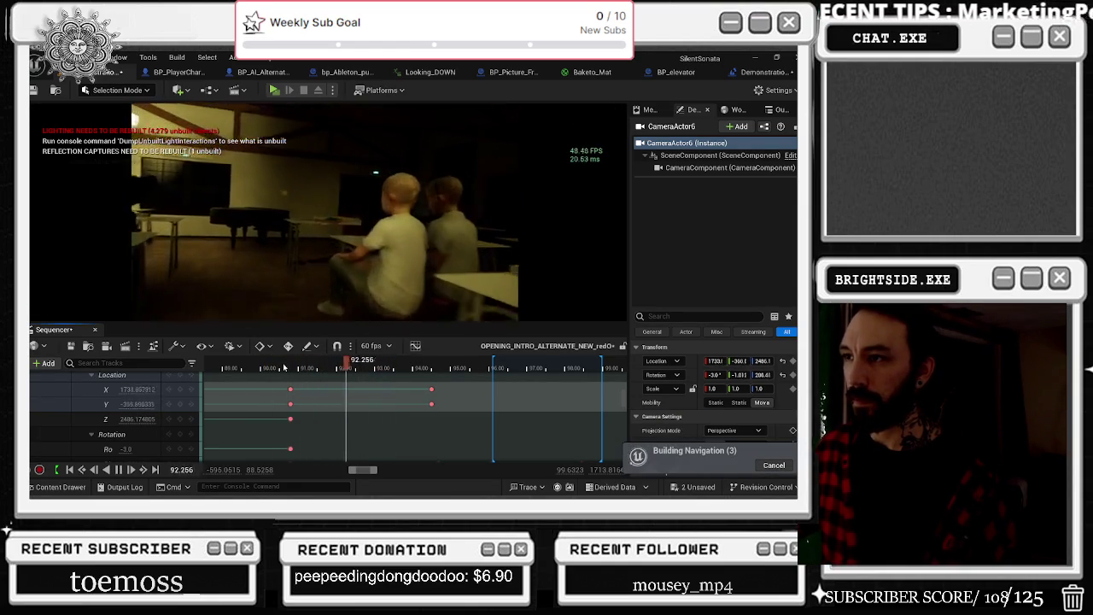
left_click(275, 368)
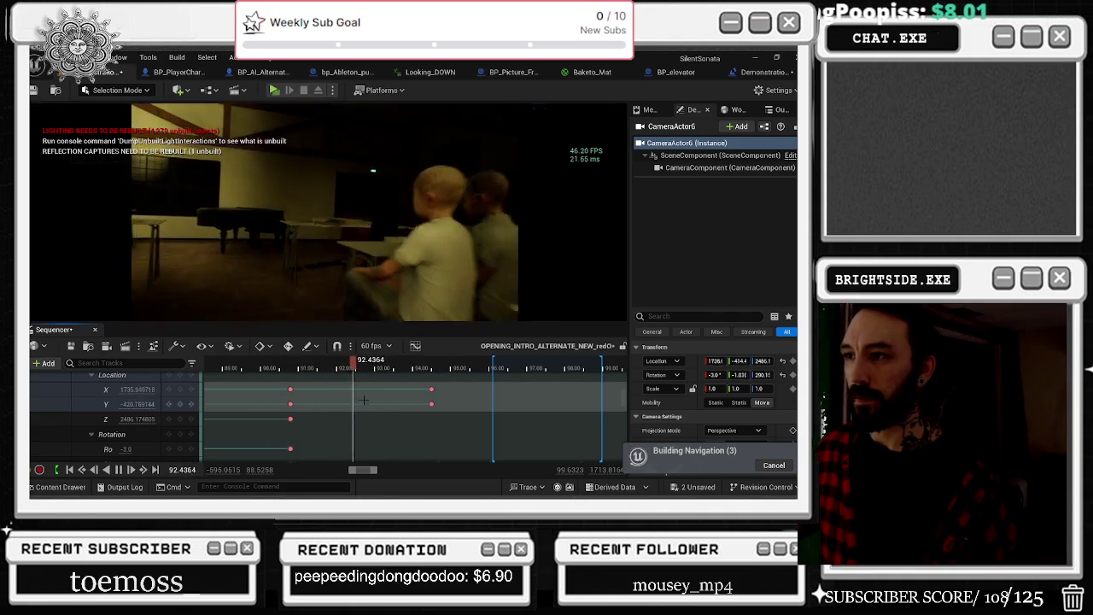
key("space")
left_click(179, 375)
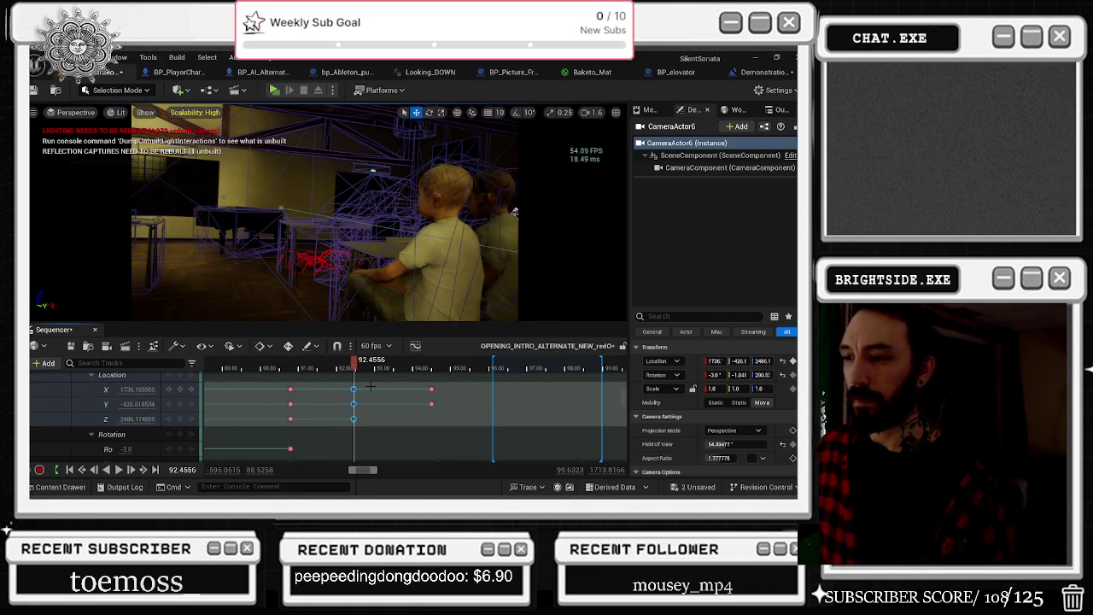
Step: Replay the classroom shot from about 89.7 to check the new keys, ending near 94.95
left_click_drag(389, 390, 311, 400)
scroll(311, 401, "down", 2)
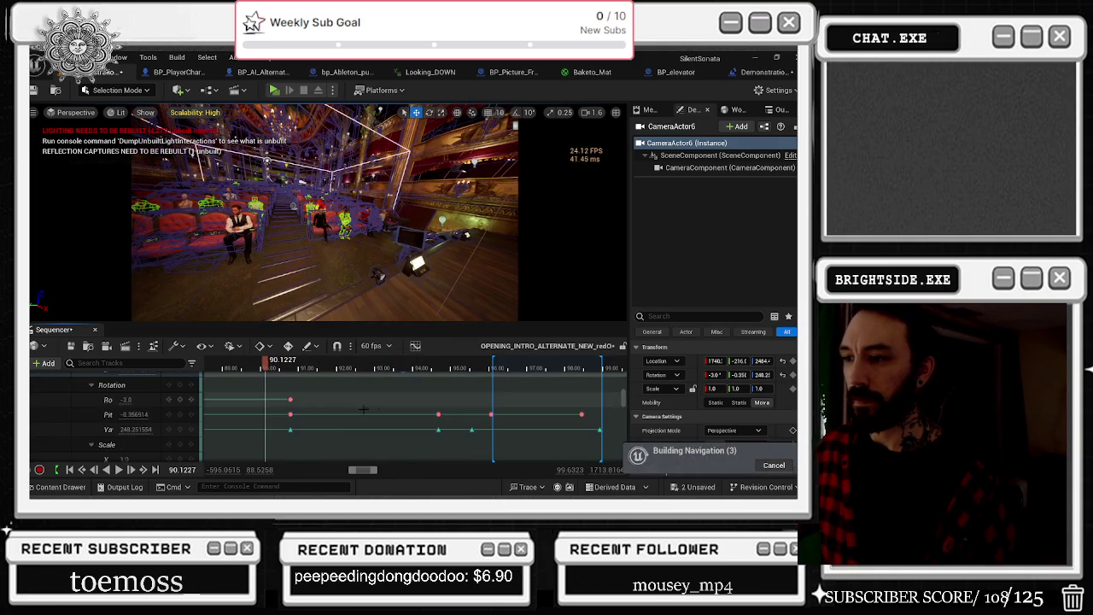
key("space")
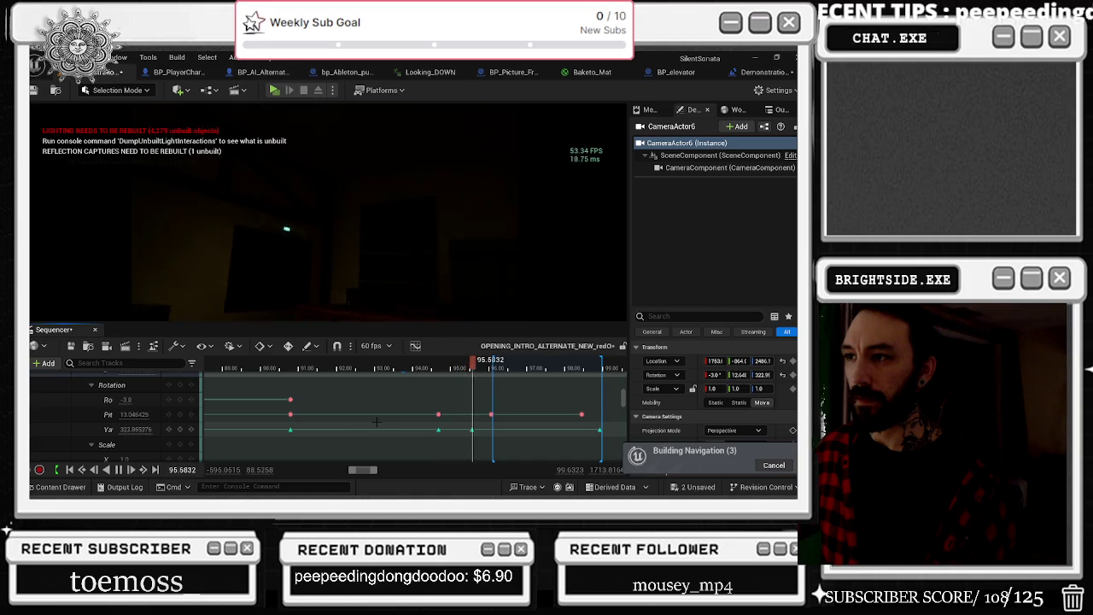
left_click(234, 370)
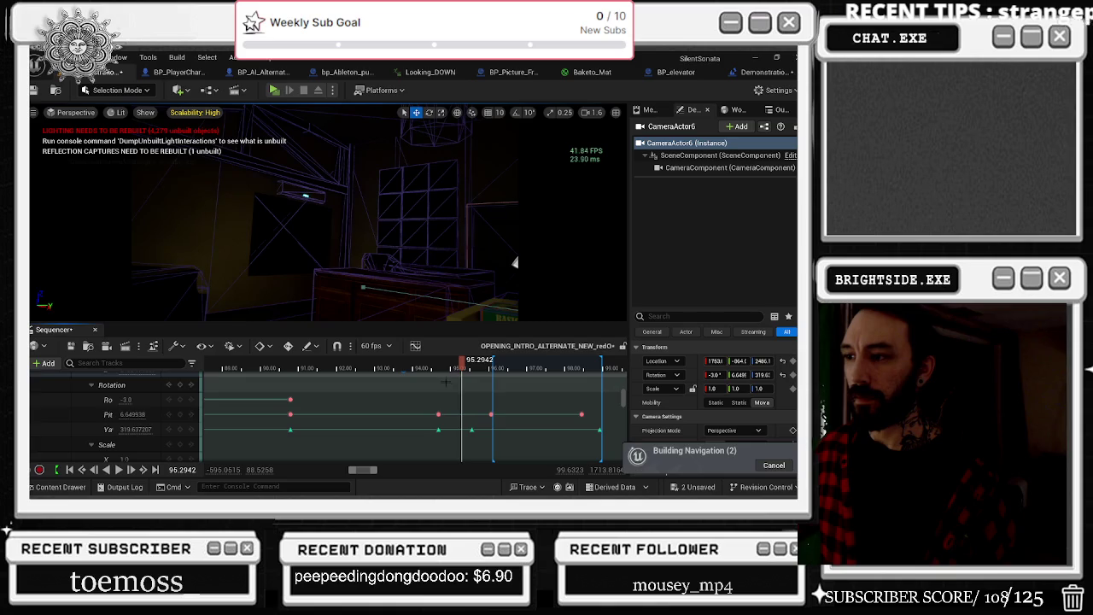
scroll(445, 383, "up", 10)
scroll(468, 398, "up", 5)
mouse_move(439, 368)
left_mouse_down()
mouse_move(389, 370)
mouse_move(450, 380)
left_mouse_up()
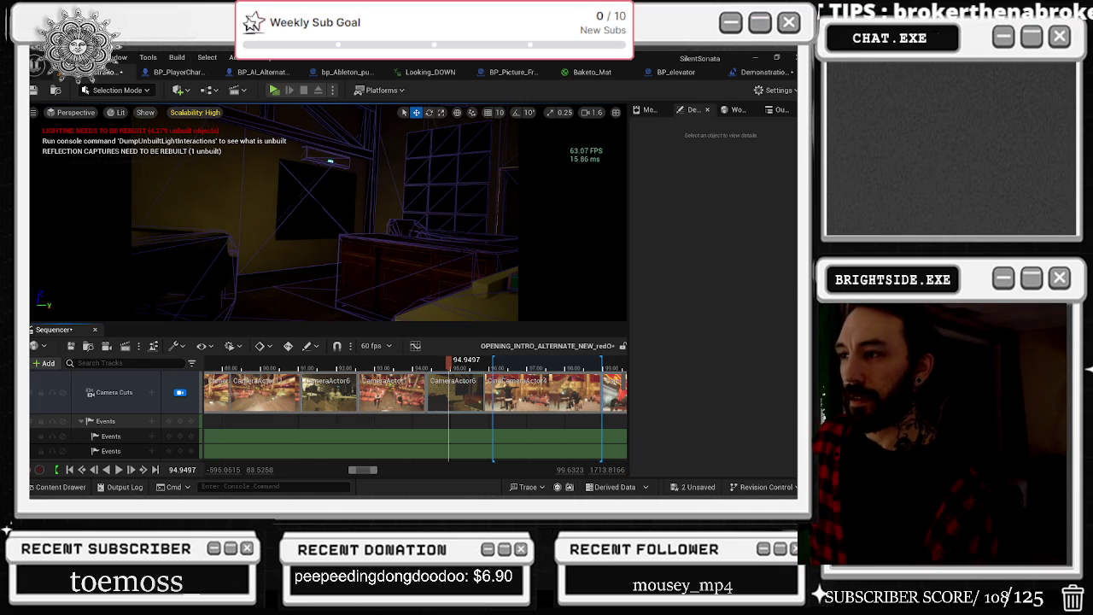
Step: Stop playback at about 94.38 and select CameraActor6 from the camera cut shot's context menu
left_click_drag(447, 362, 370, 372)
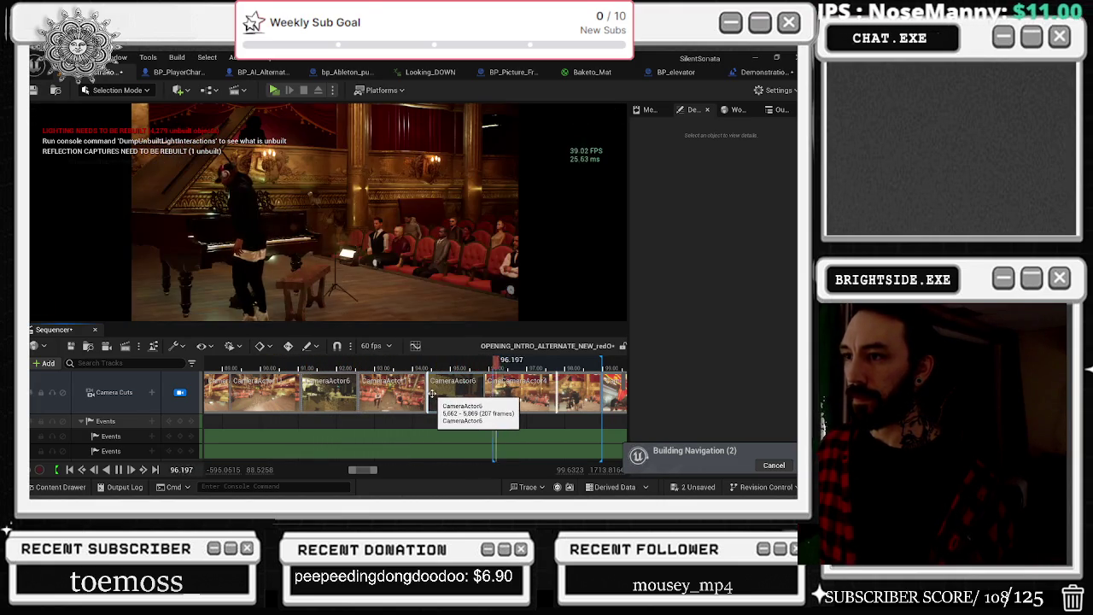
key("space")
left_click(427, 368)
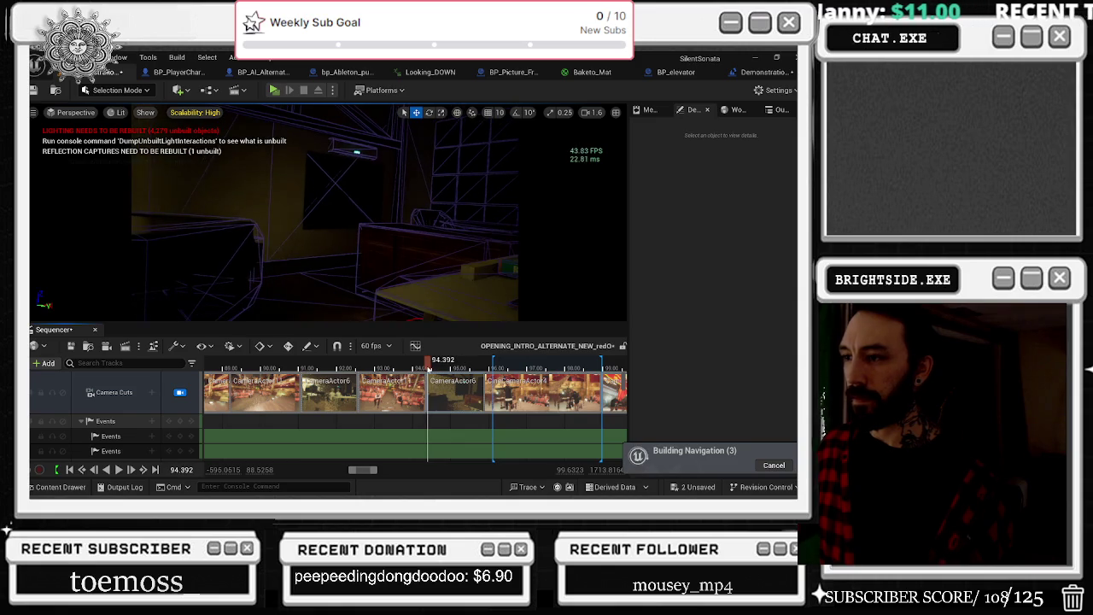
scroll(455, 408, "down", 3)
scroll(455, 408, "up", 5)
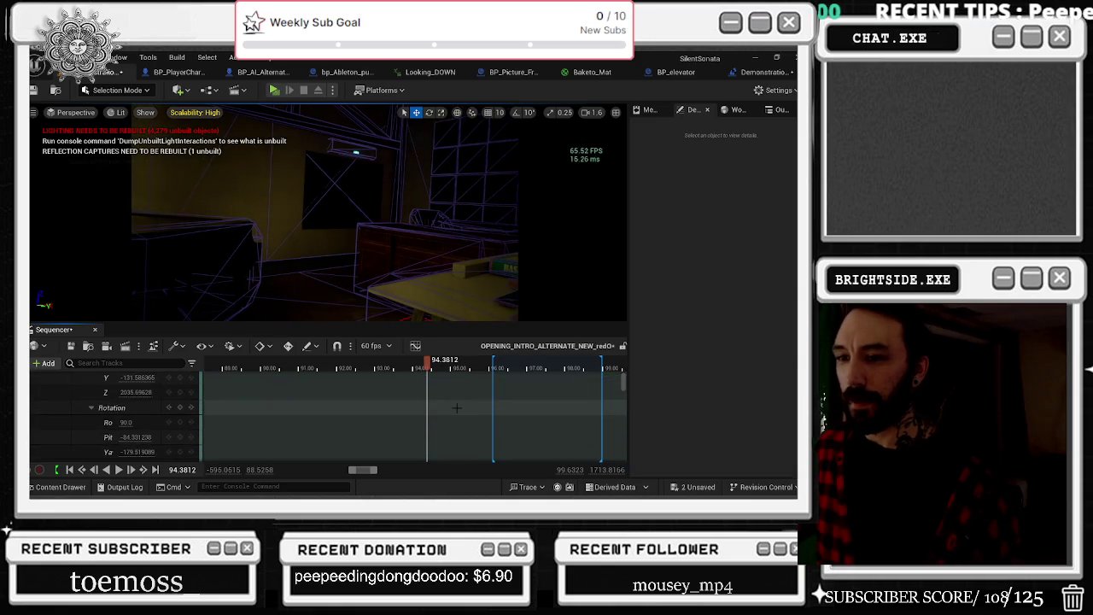
right_click(461, 385)
left_click(516, 354)
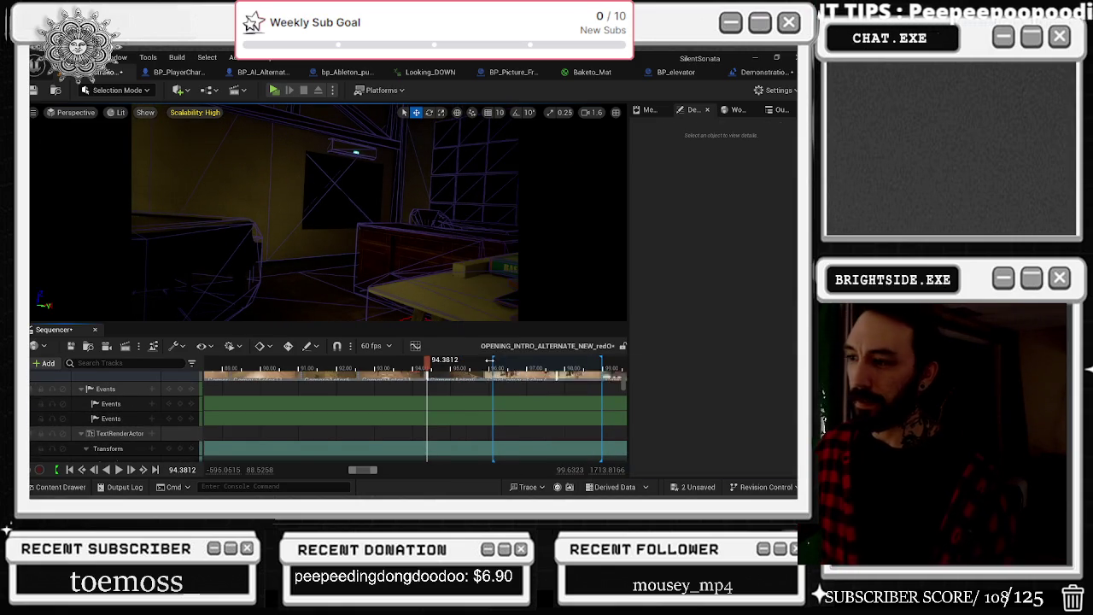
scroll(162, 423, "down", 5)
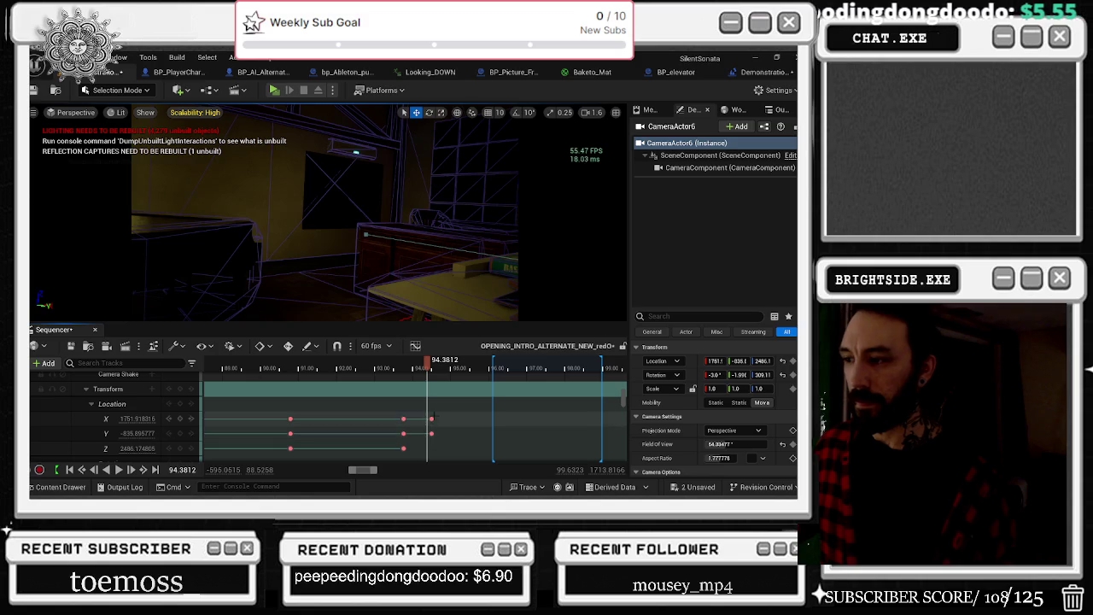
Step: Step to the key at about 94.68 and enter −6 in CameraActor6's rotation fields
key("period")
scroll(114, 421, "down", 5)
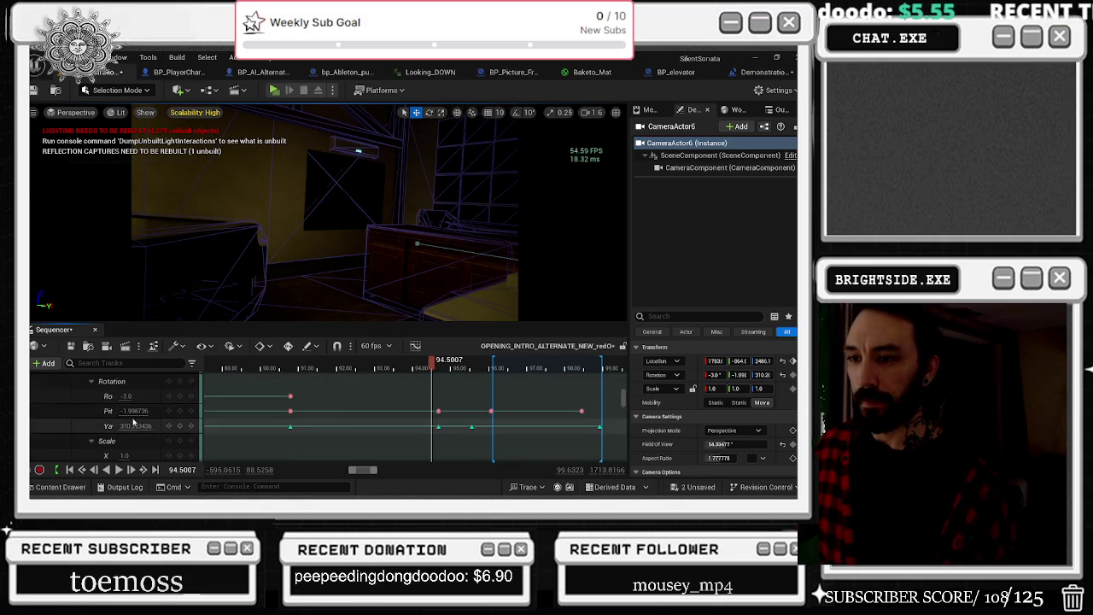
key("period")
type("-6")
key("Return")
left_click(125, 397)
type("-6")
key("Return")
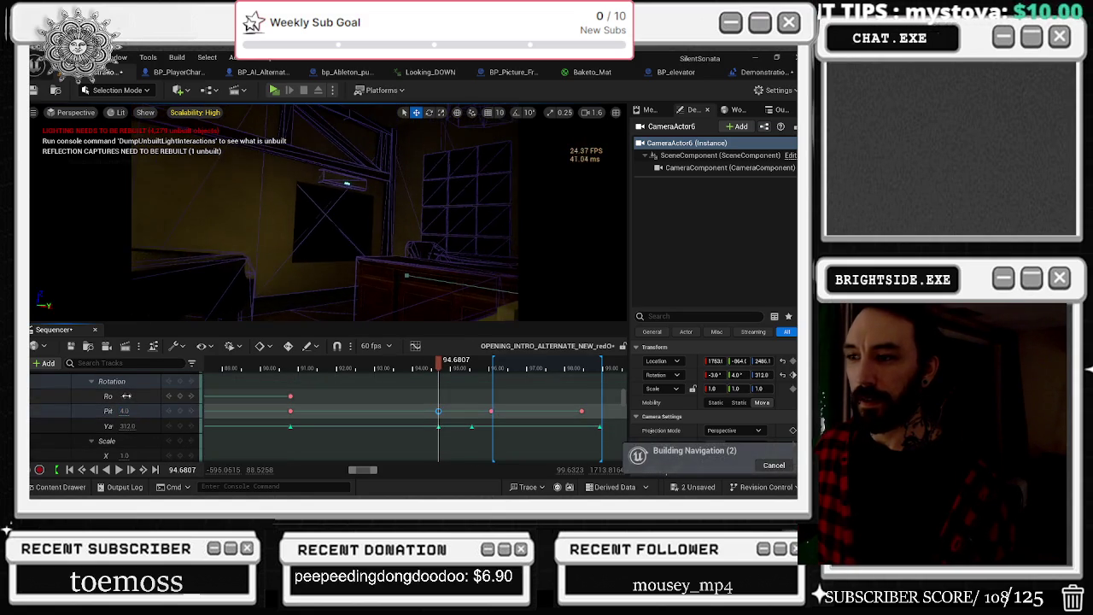
Step: Set the camera's Yaw to 227 to face the lit room, then scrub back to the audience shot
left_click(126, 425)
type("227")
key("Return")
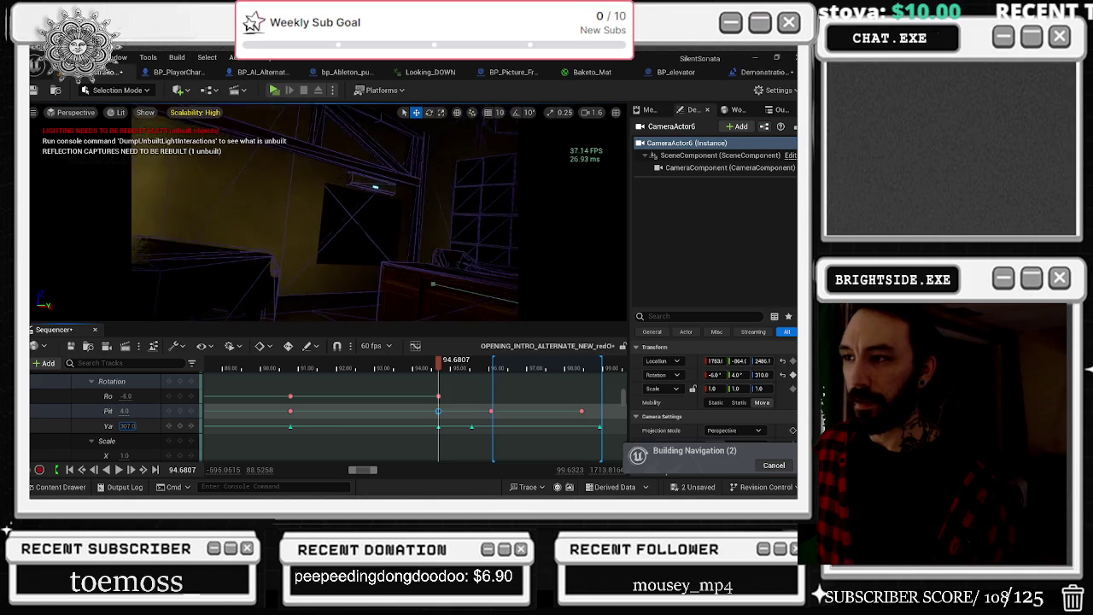
left_click_drag(141, 221, 312, 238)
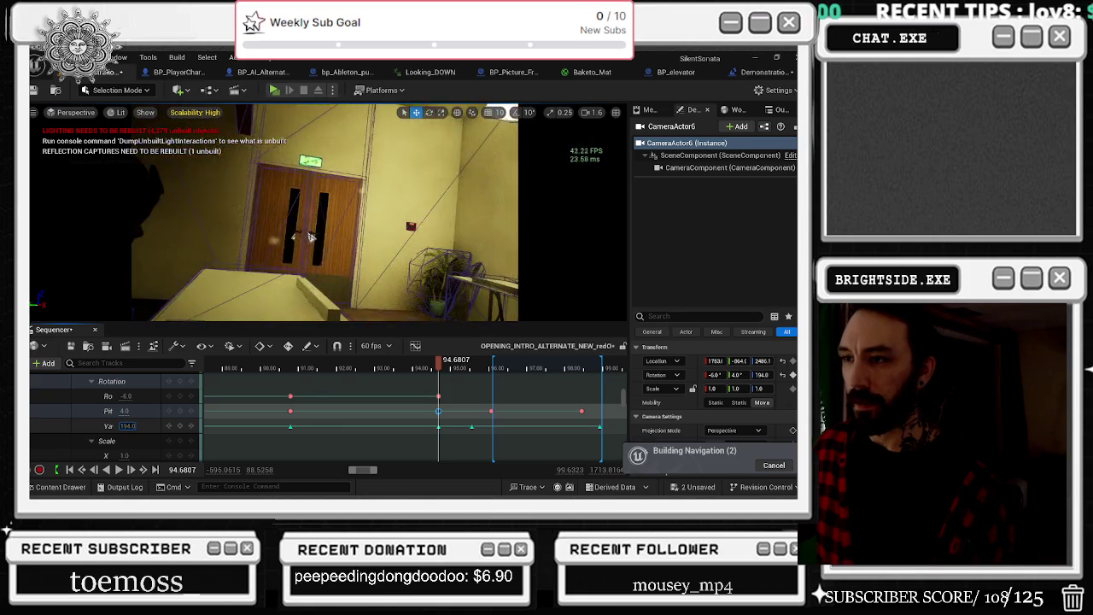
type("227")
key("Return")
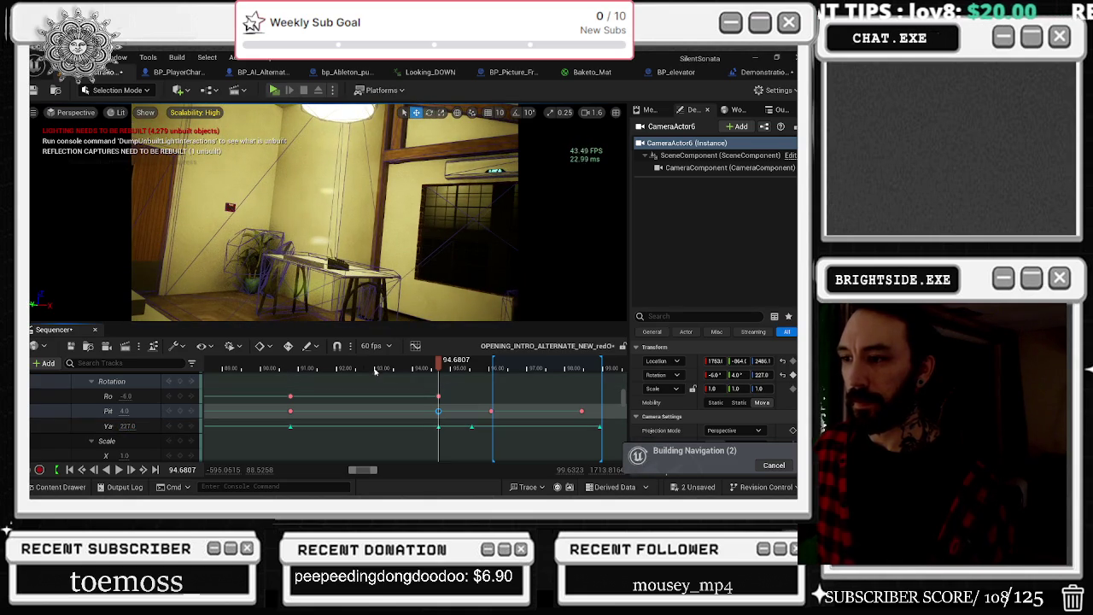
left_click_drag(446, 364, 381, 370)
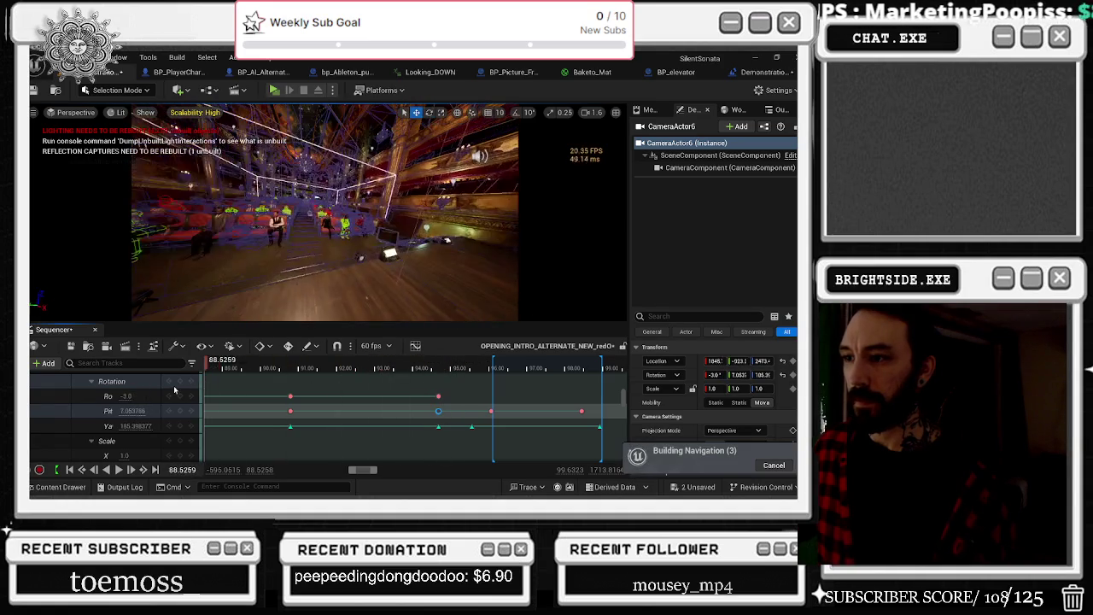
Step: Play the intro from the character shot near 85.2 to the piano keys close-up, then switch to the browser
scroll(213, 367, "down", 5)
left_click(218, 367)
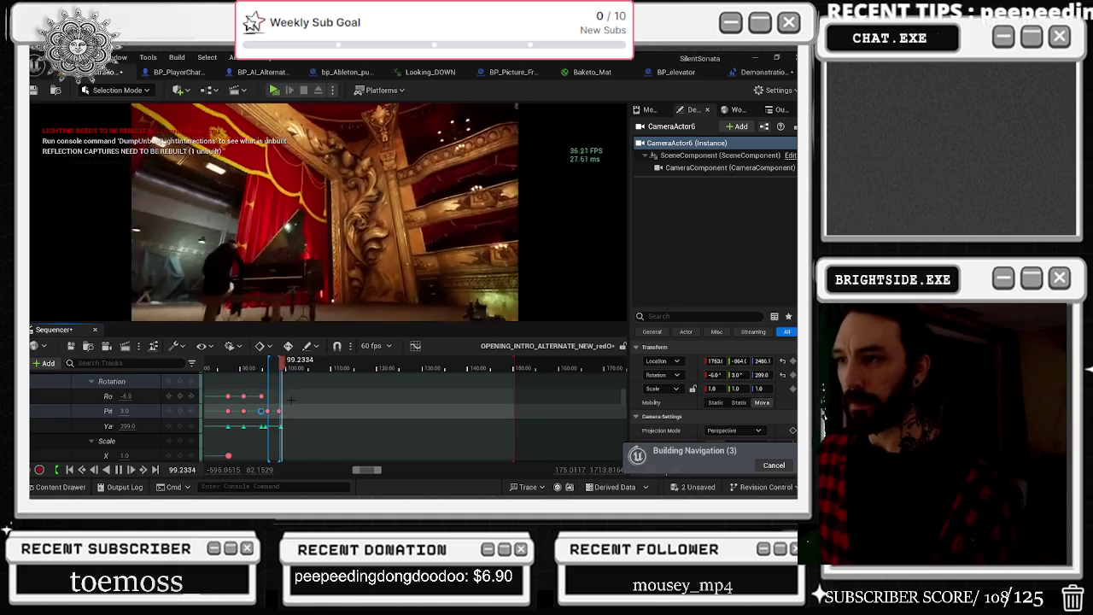
scroll(312, 410, "up", 3)
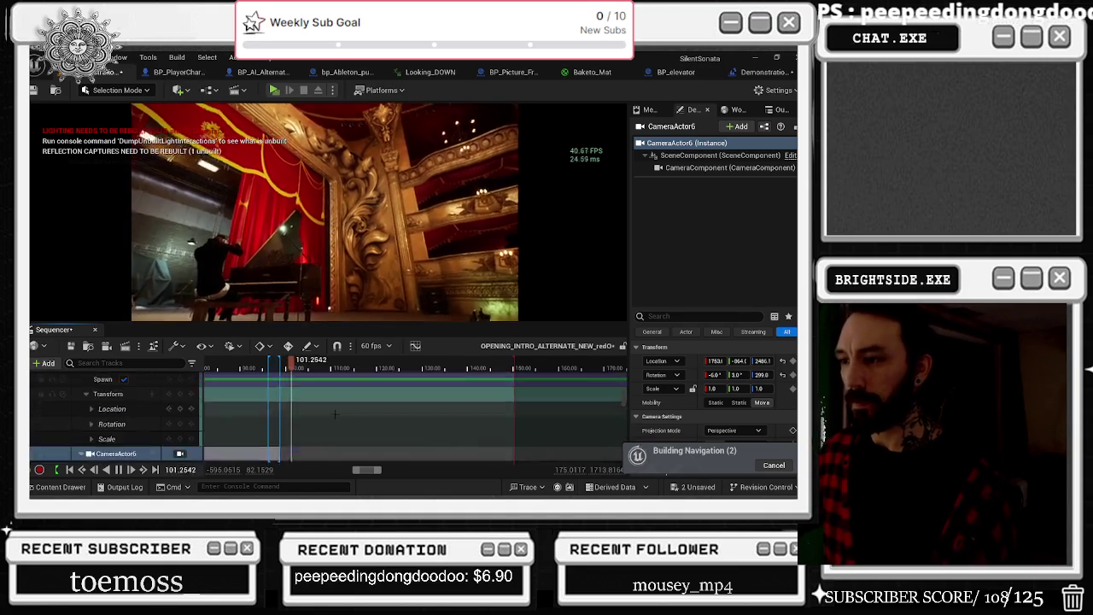
scroll(404, 436, "up", 5)
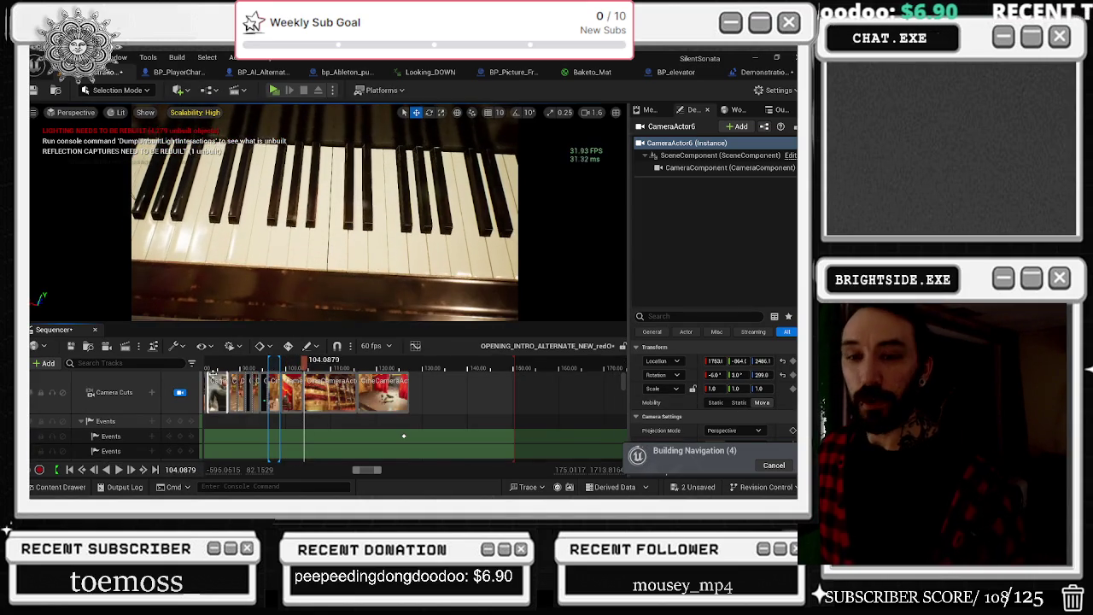
key("alt+Tab")
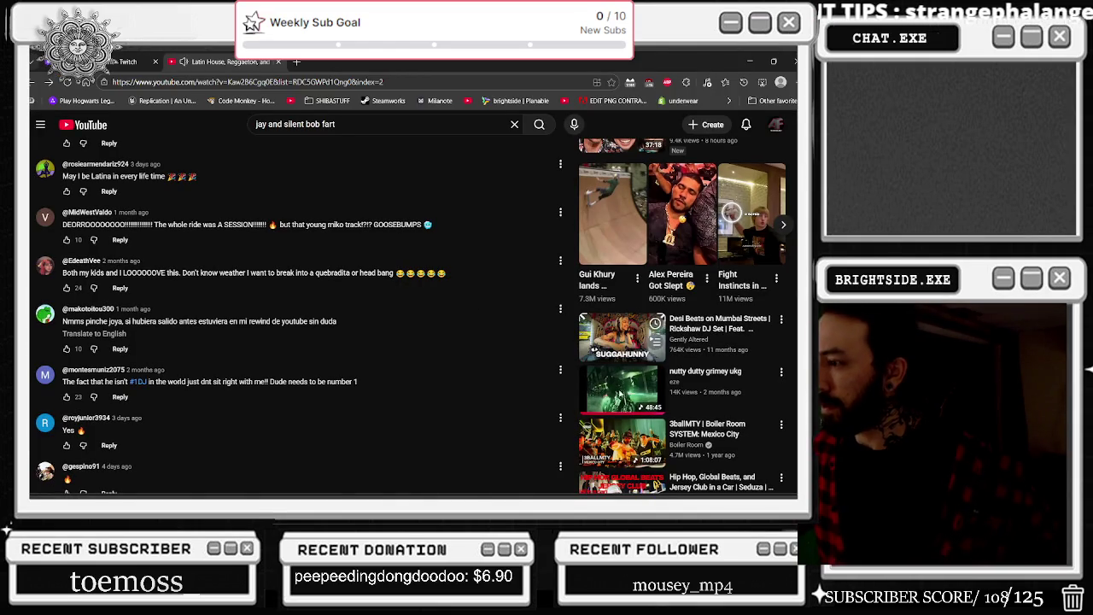
Step: Scroll through the YouTube comments and recommendations, then flip to Unreal and back to the reggaeton video
scroll(611, 362, "down", 3)
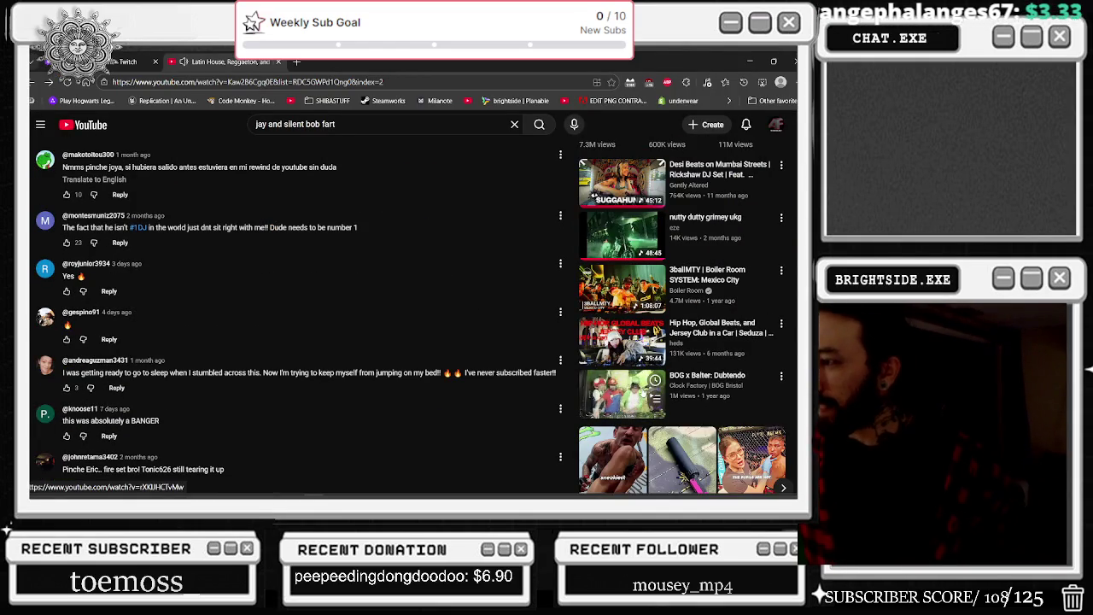
scroll(610, 282, "down", 3)
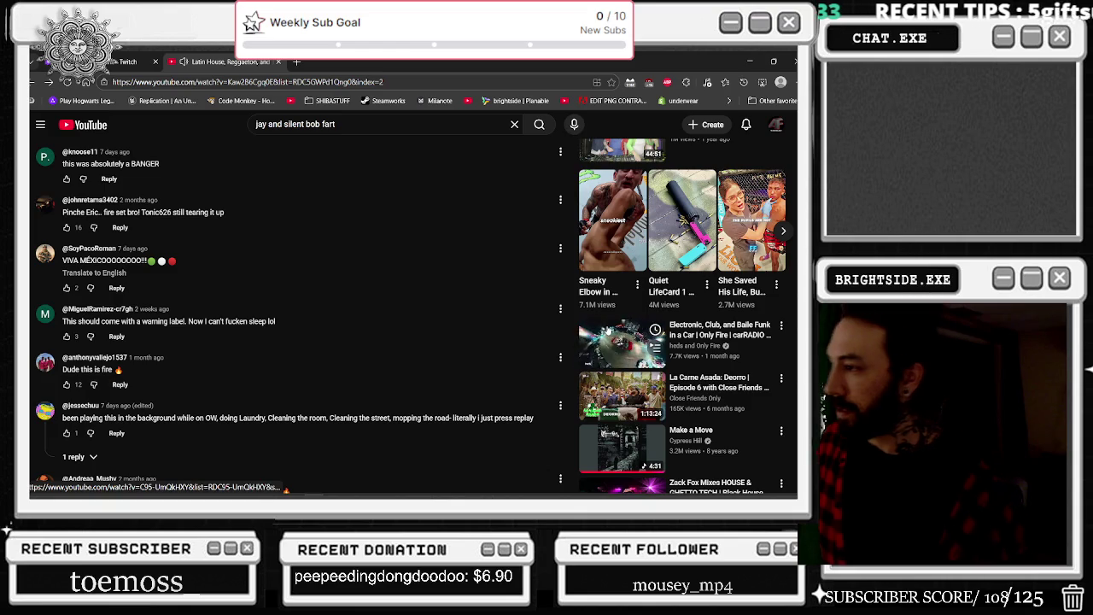
scroll(608, 329, "down", 3)
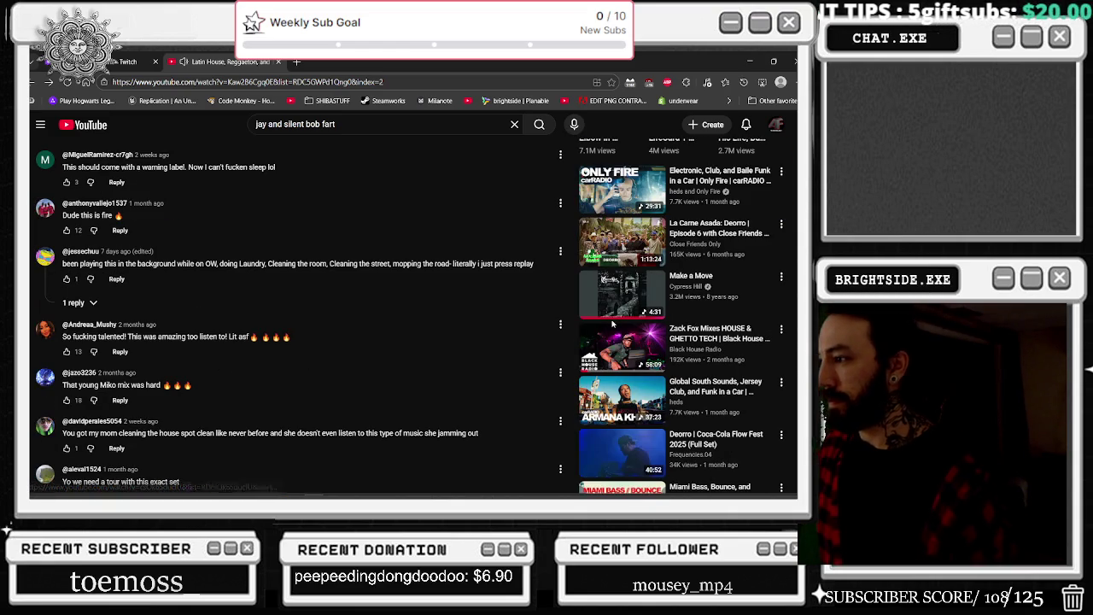
scroll(612, 323, "down", 2)
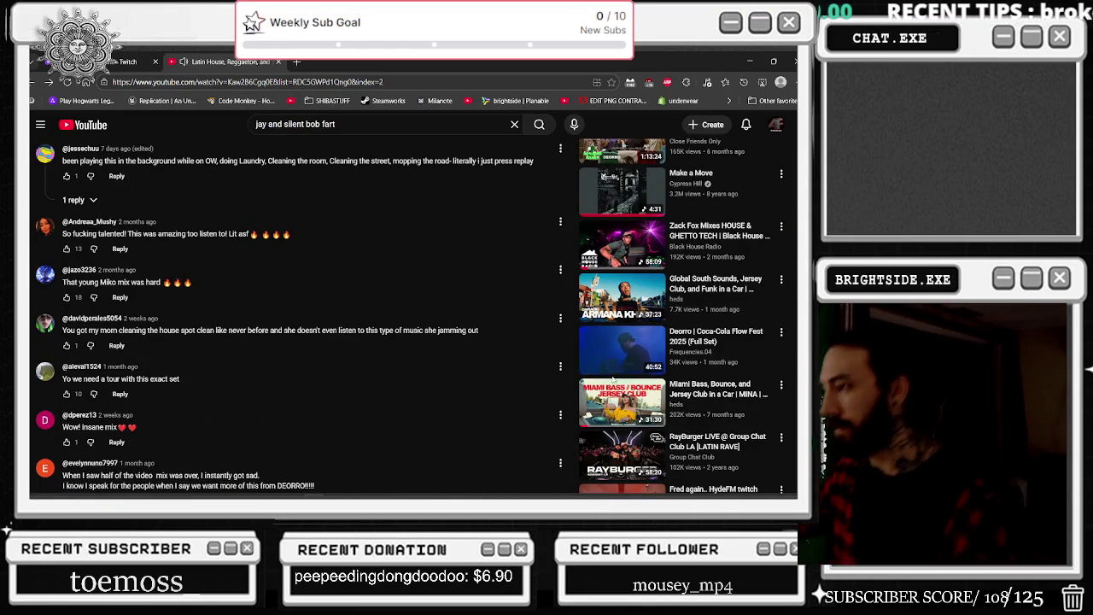
scroll(615, 376, "down", 2)
scroll(662, 372, "down", 2)
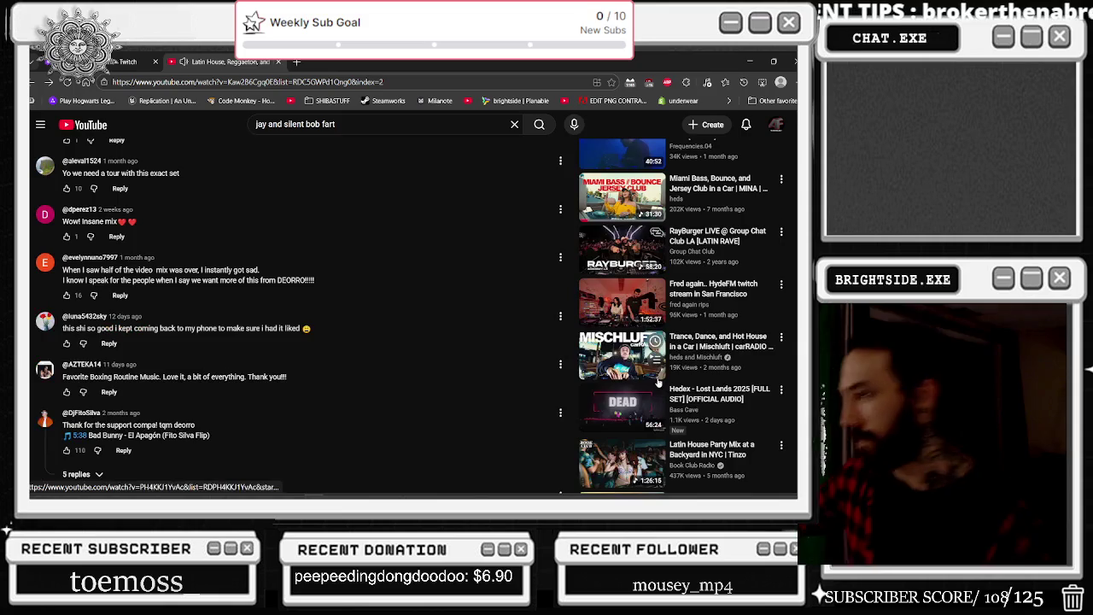
scroll(648, 431, "down", 2)
scroll(636, 409, "down", 2)
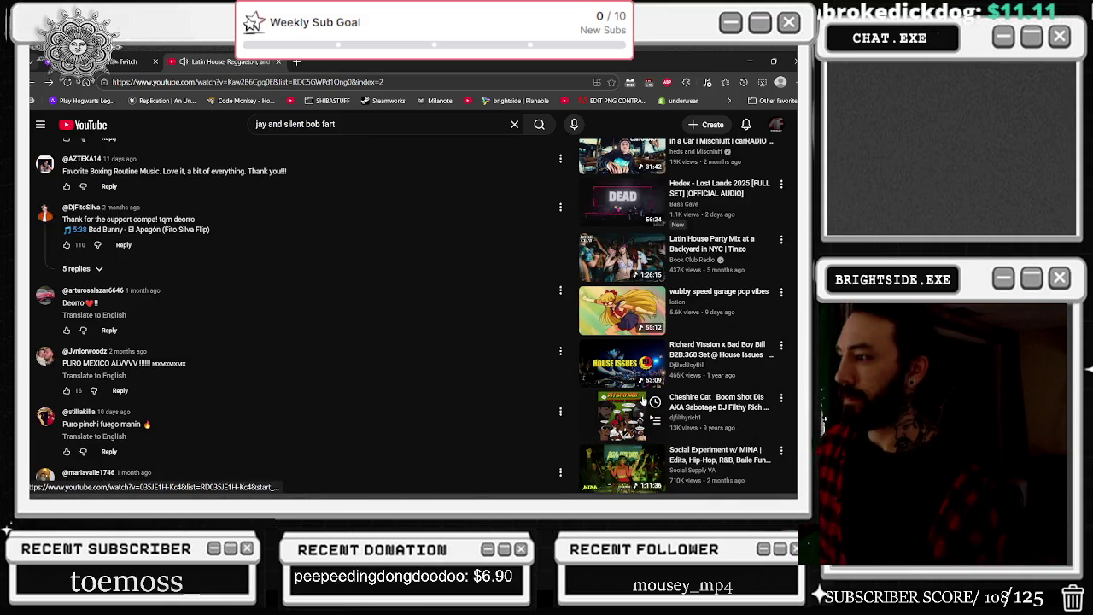
scroll(645, 402, "down", 3)
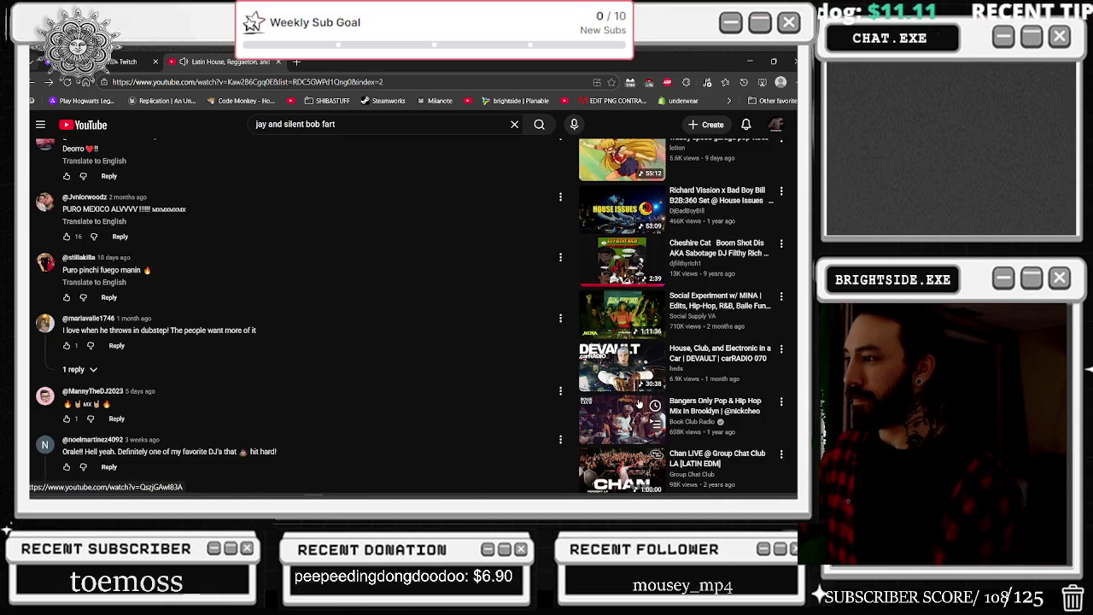
scroll(639, 411, "down", 3)
scroll(649, 423, "down", 3)
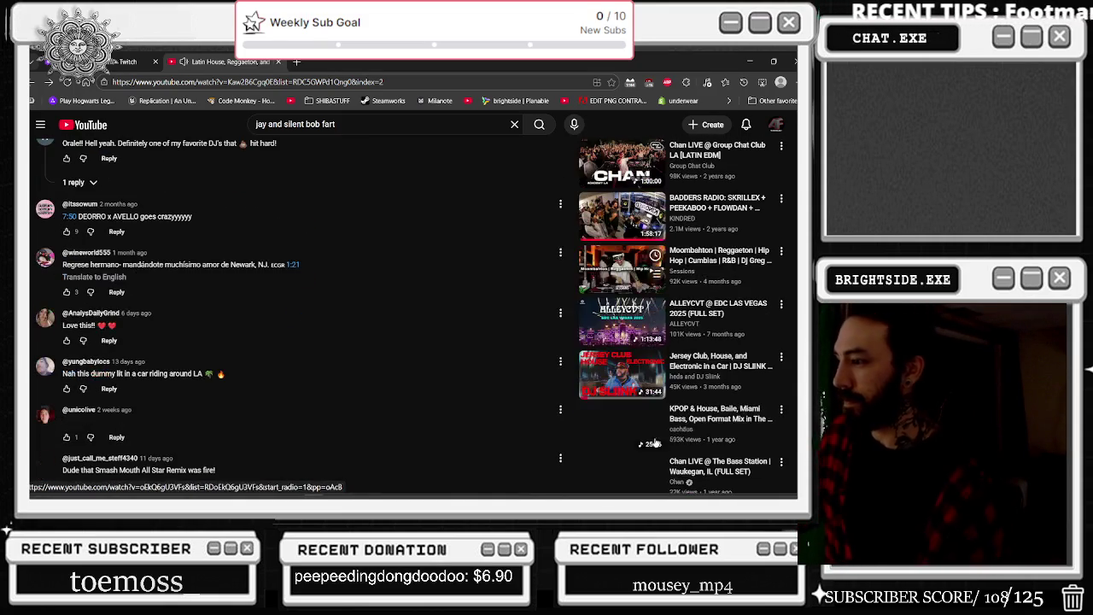
scroll(656, 433, "down", 4)
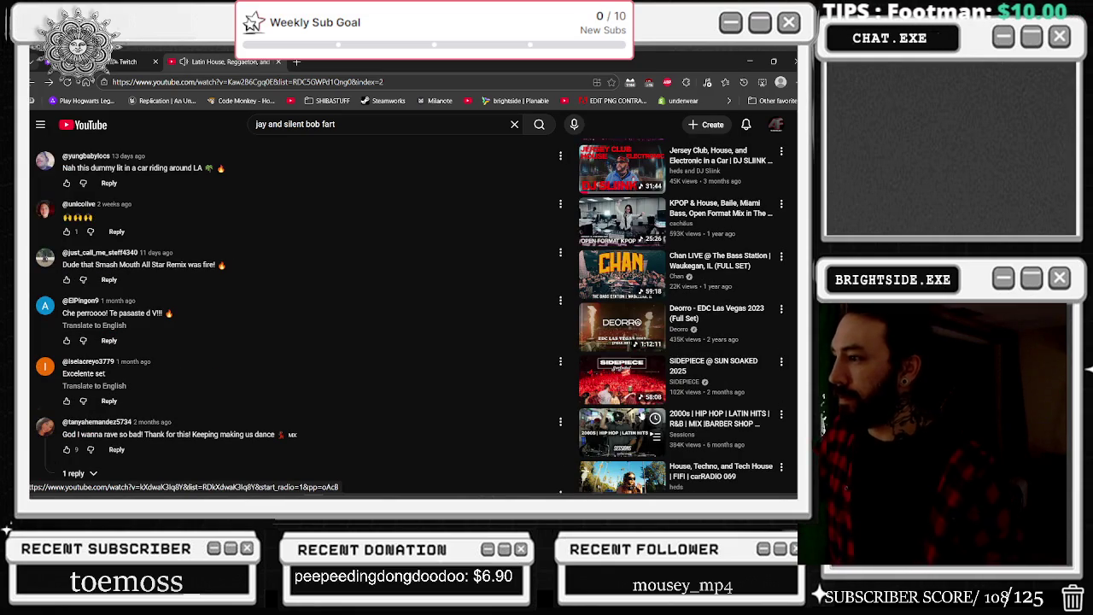
scroll(643, 413, "down", 4)
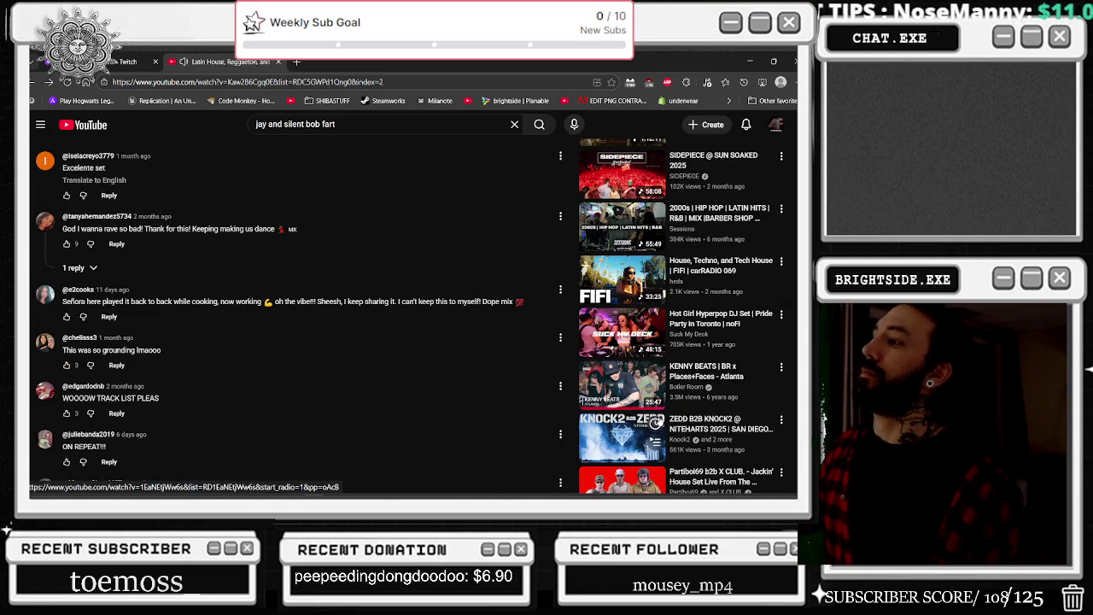
scroll(665, 419, "down", 2)
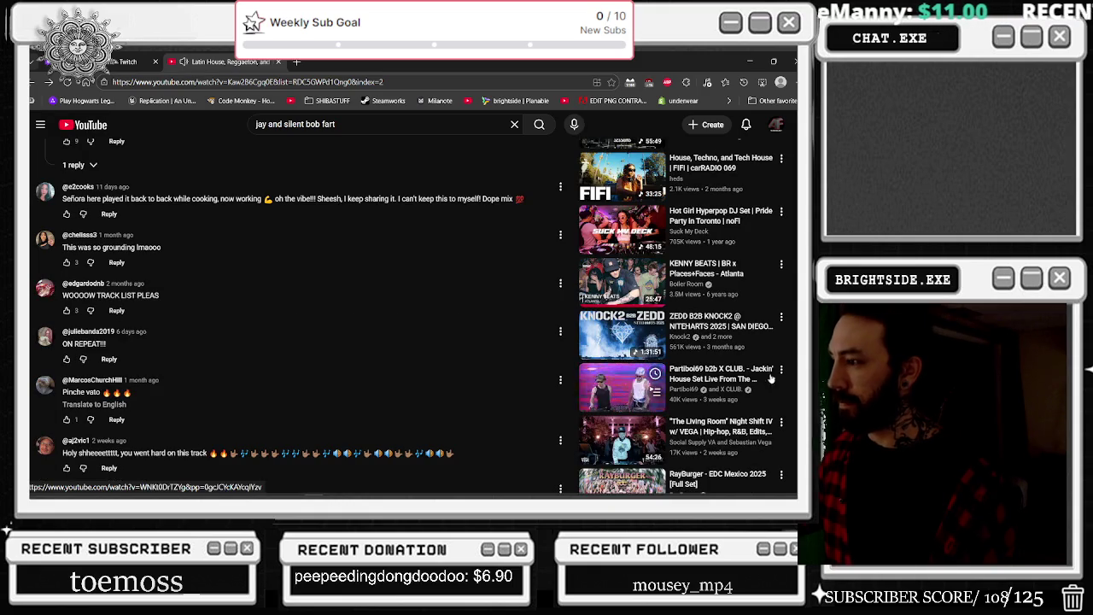
scroll(410, 307, "down", 3)
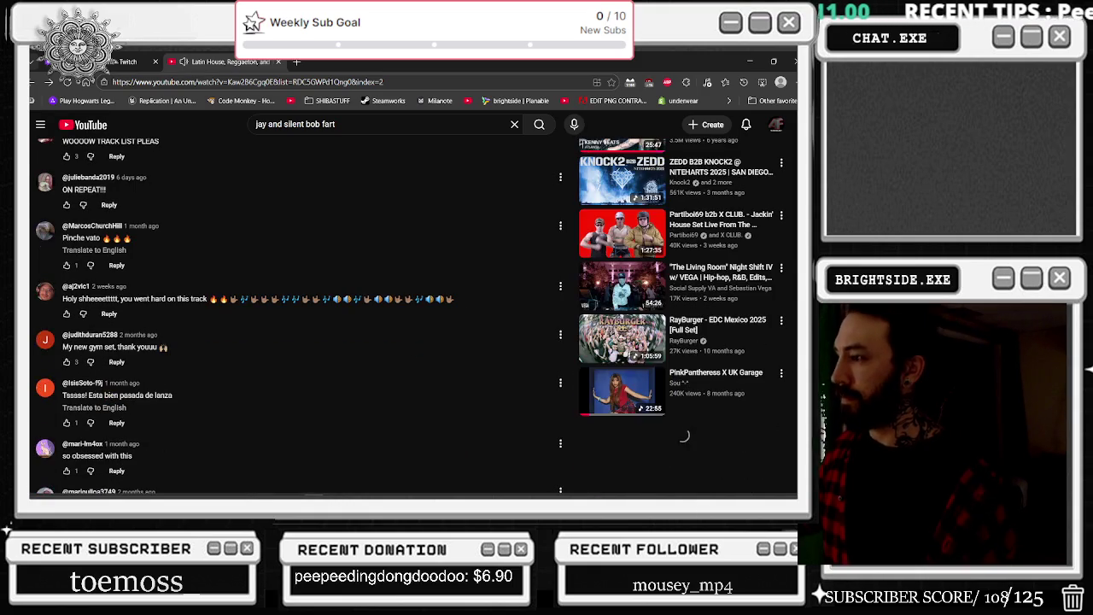
scroll(782, 393, "down", 2)
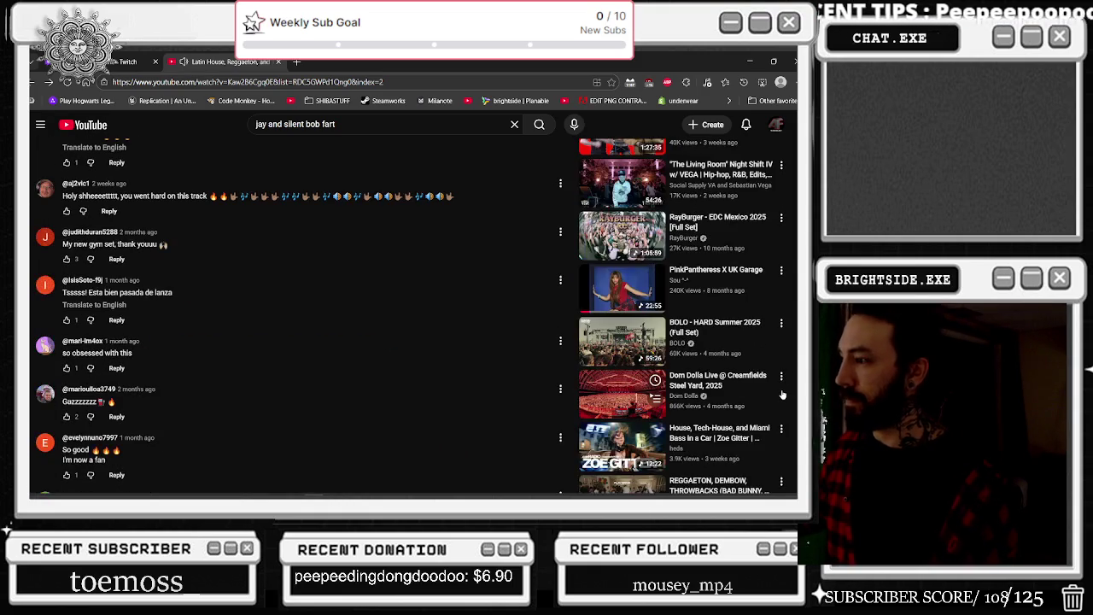
scroll(783, 395, "down", 5)
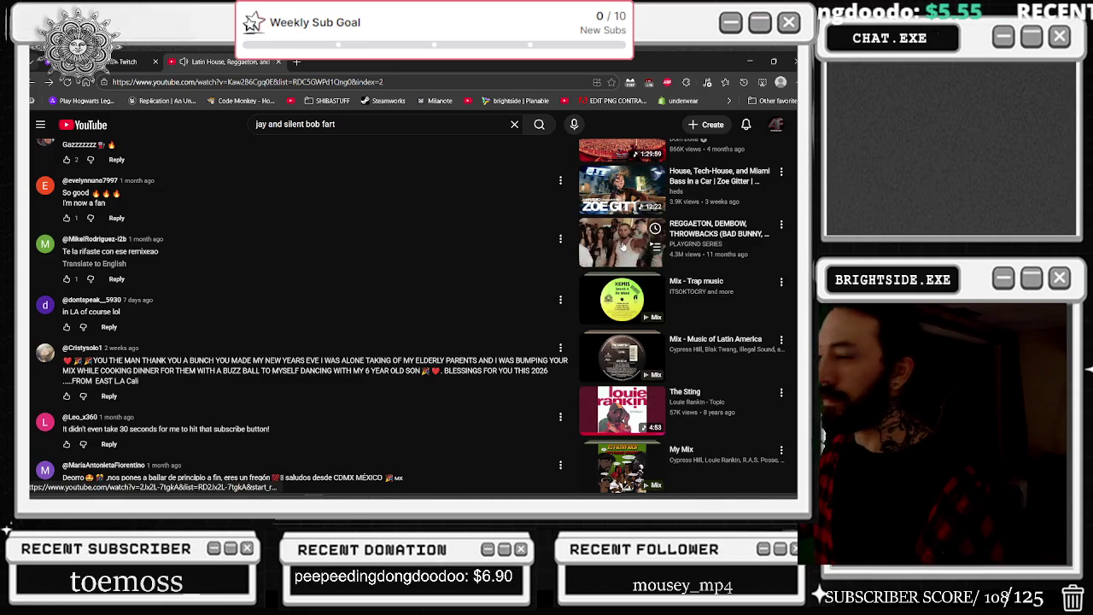
key("alt+Tab")
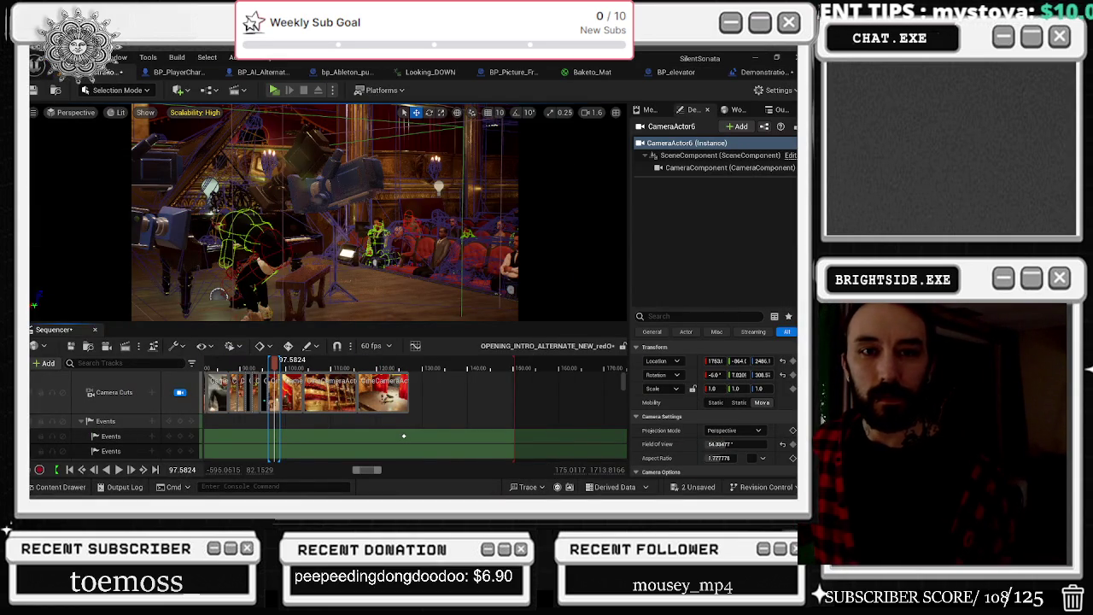
key("alt+Tab")
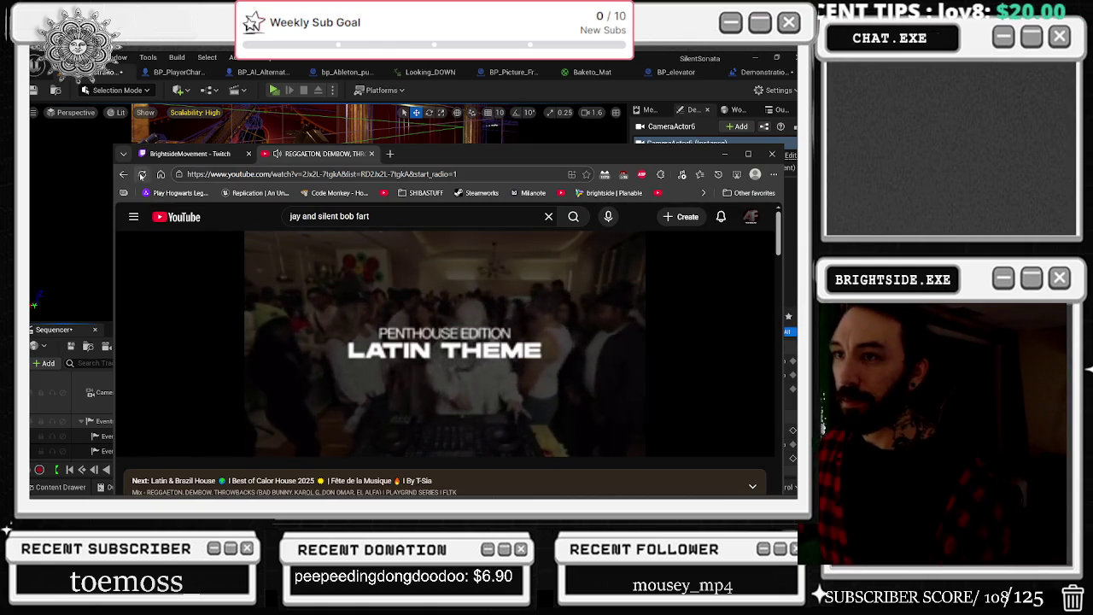
Step: Close the Twitch tab and return to the editor's BP_Picture_Frame_Falls event graph
middle_click(173, 156)
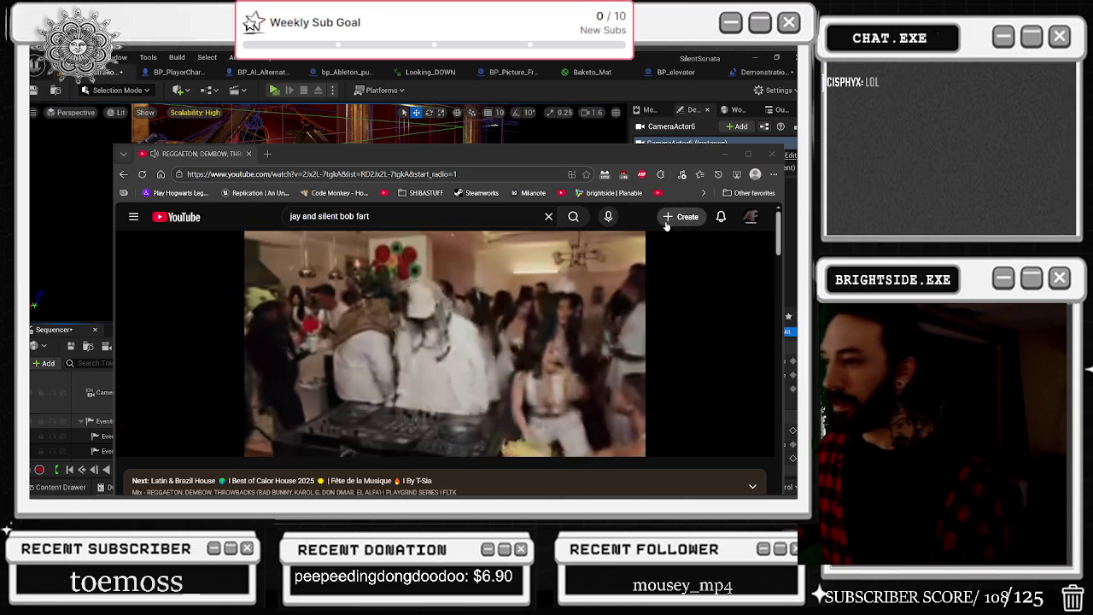
left_click(512, 72)
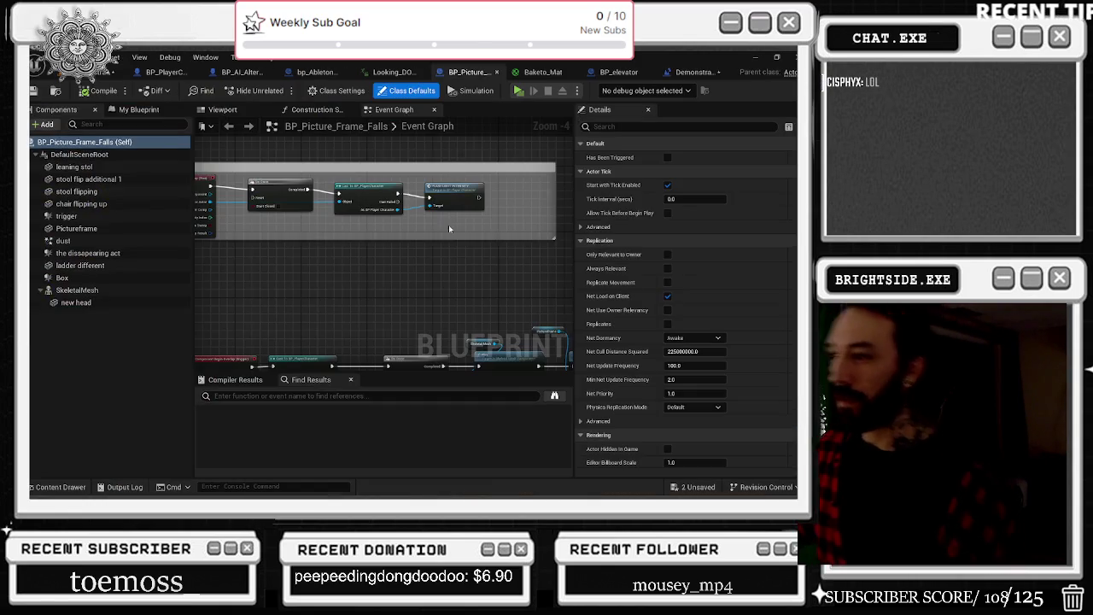
Step: Return to the intro sequence and move the playhead between about 92.5 and 98 on the pianist and theatre shots
left_click(111, 74)
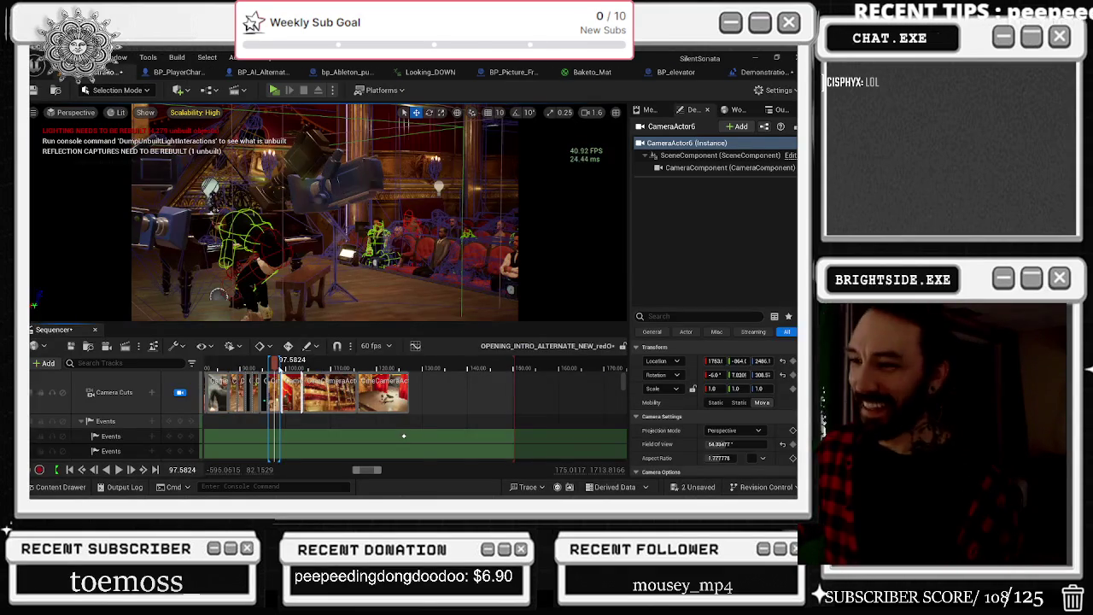
left_click(263, 363)
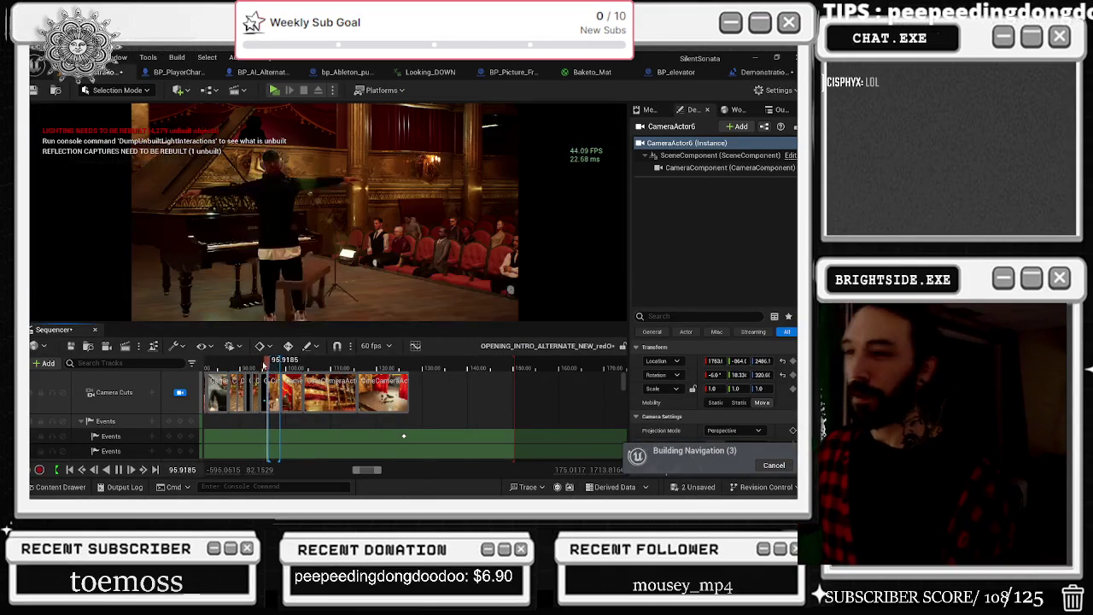
left_click(254, 359)
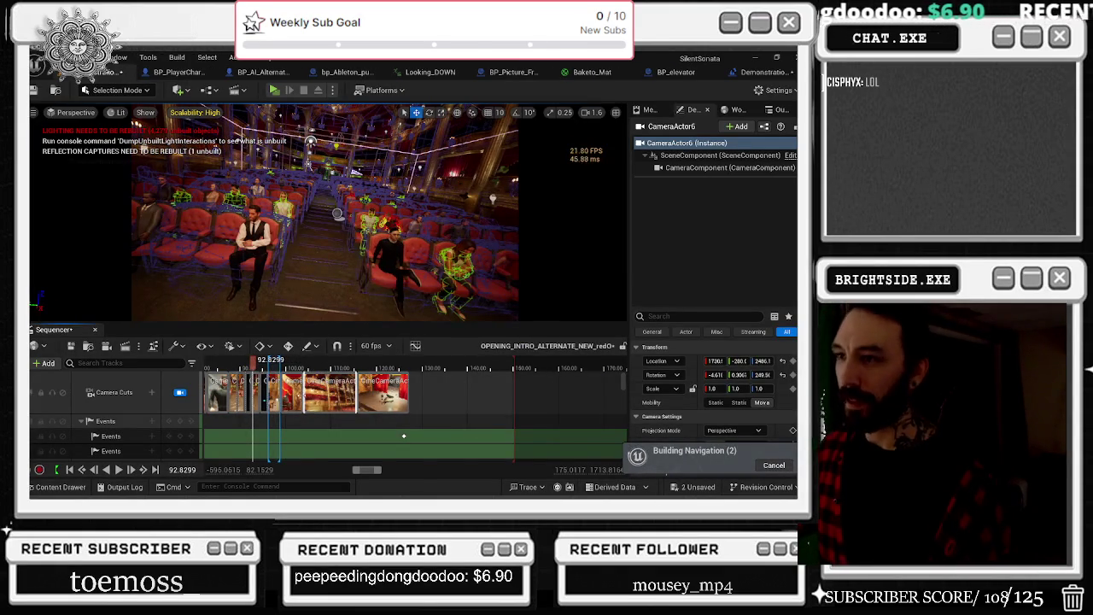
scroll(300, 369, "up", 2)
left_click(290, 365)
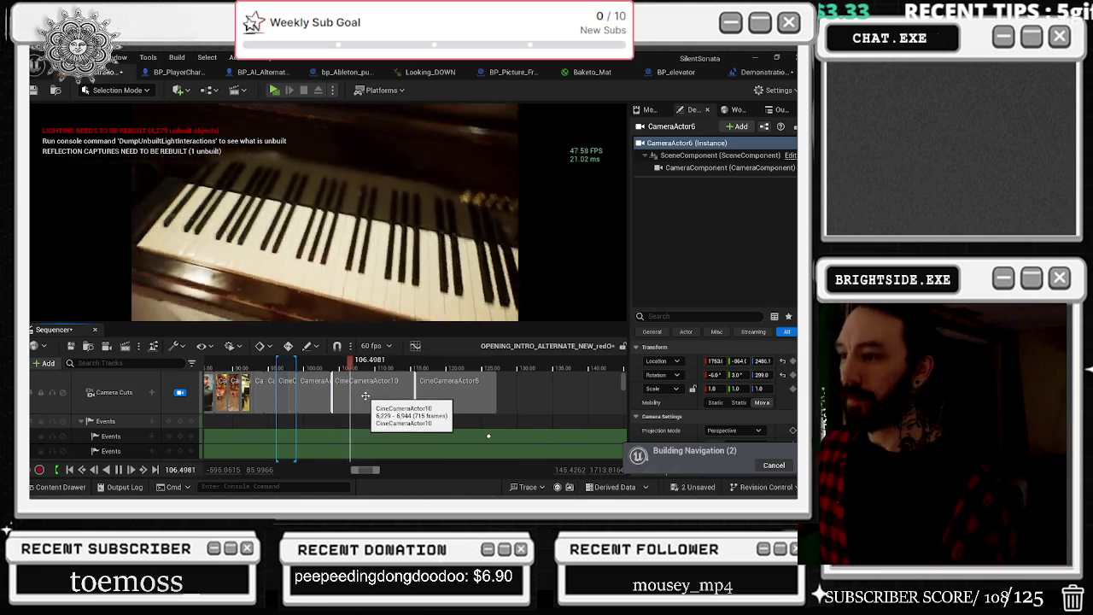
left_click(258, 360)
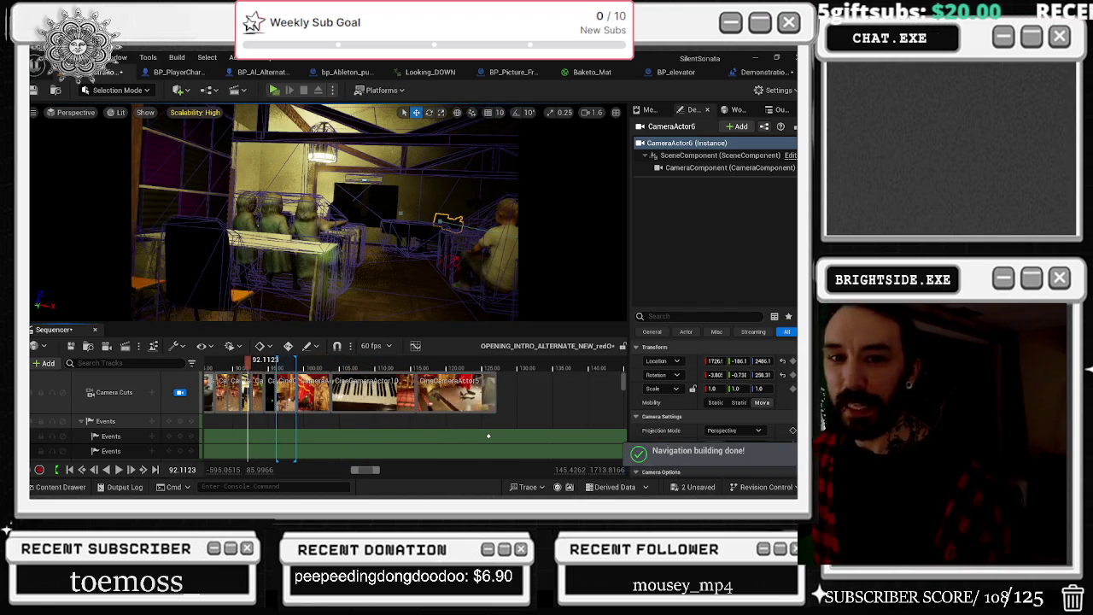
left_click(252, 366)
left_click_drag(252, 367, 253, 369)
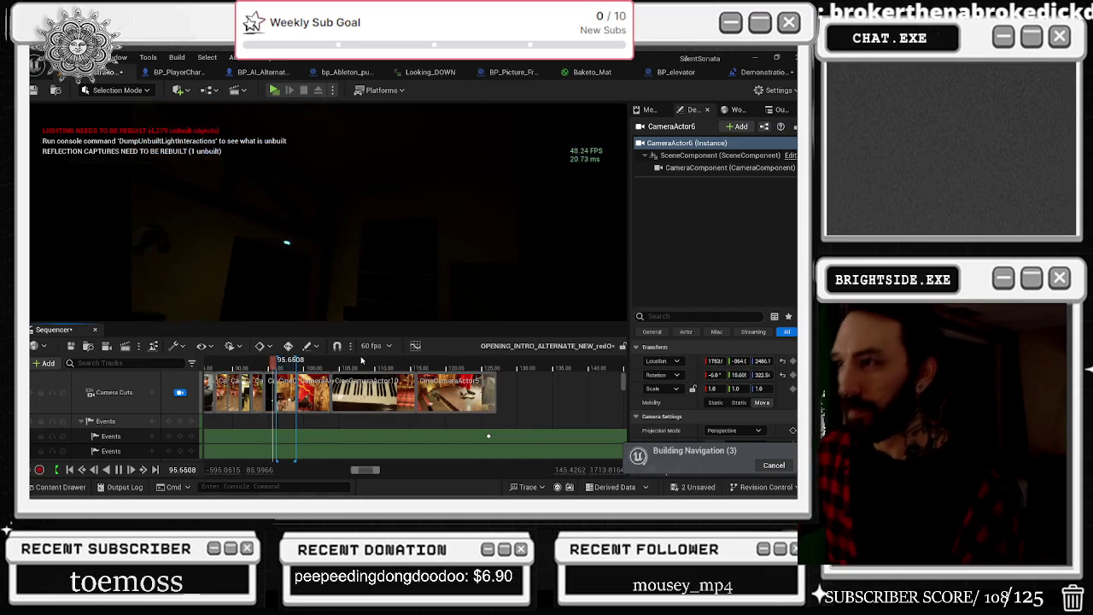
Step: Let playback run to the theatre staircase shot, stop at 114.21, and open the Sequencer actions menu
scroll(296, 376, "up", 2)
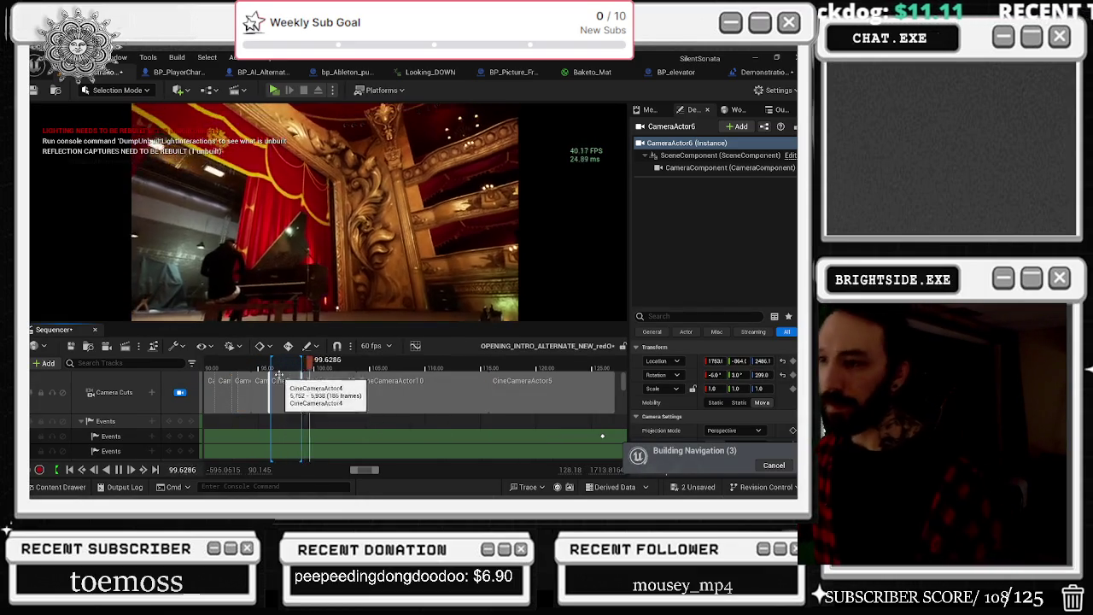
scroll(269, 392, "up", 3)
scroll(272, 393, "up", 3)
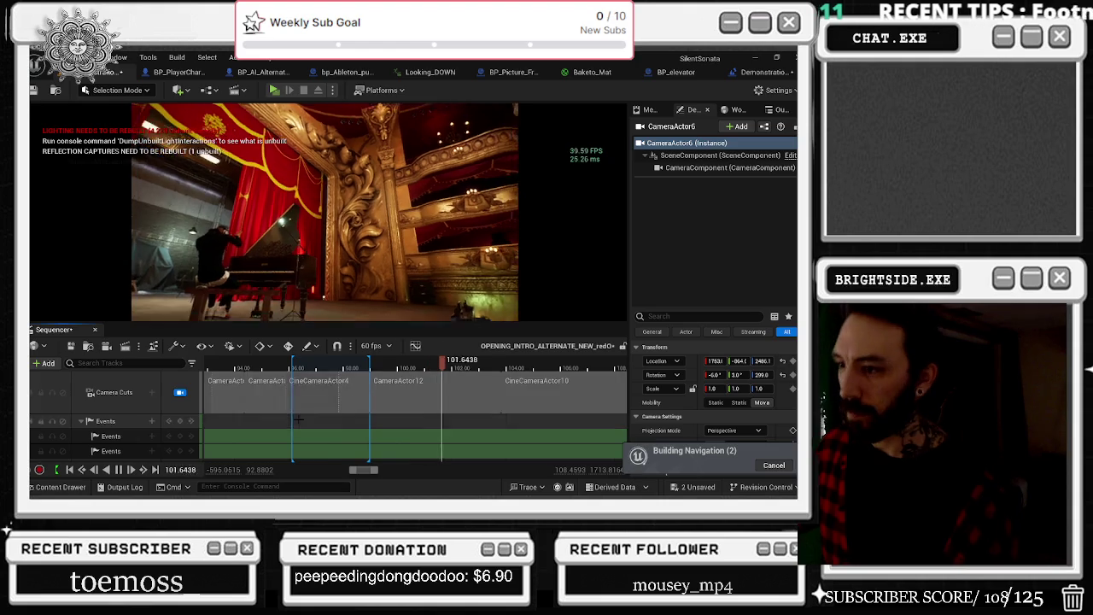
scroll(282, 393, "up", 2)
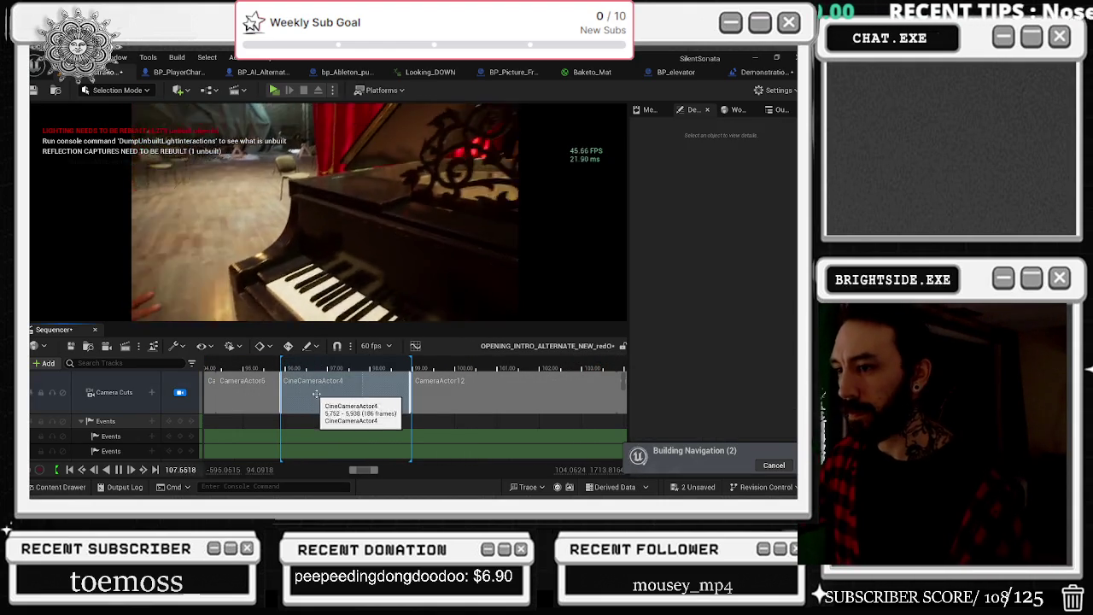
scroll(406, 392, "down", 5)
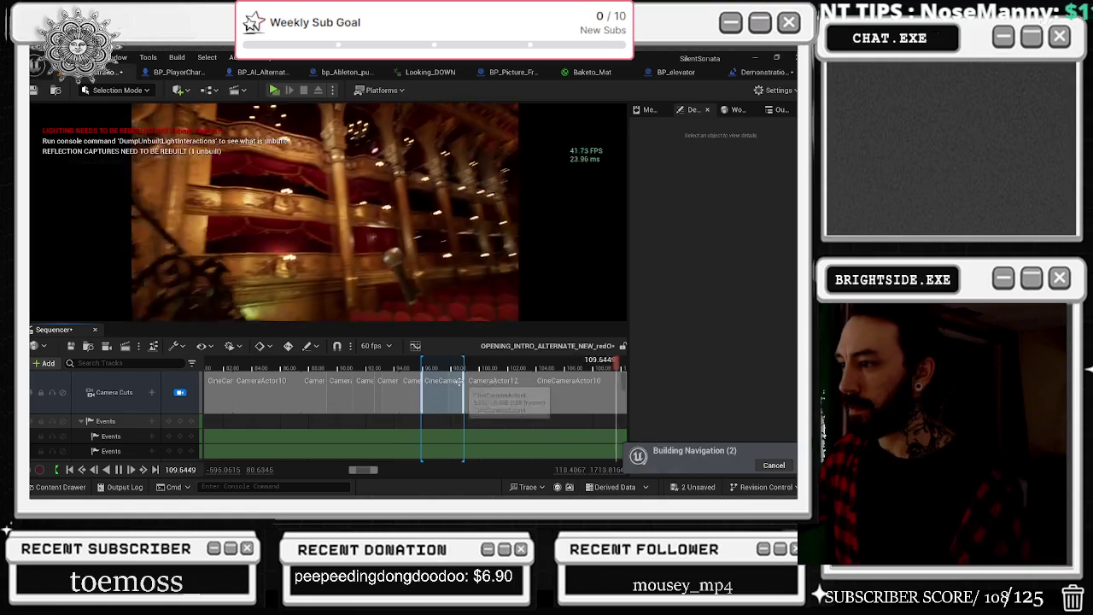
scroll(490, 395, "down", 2)
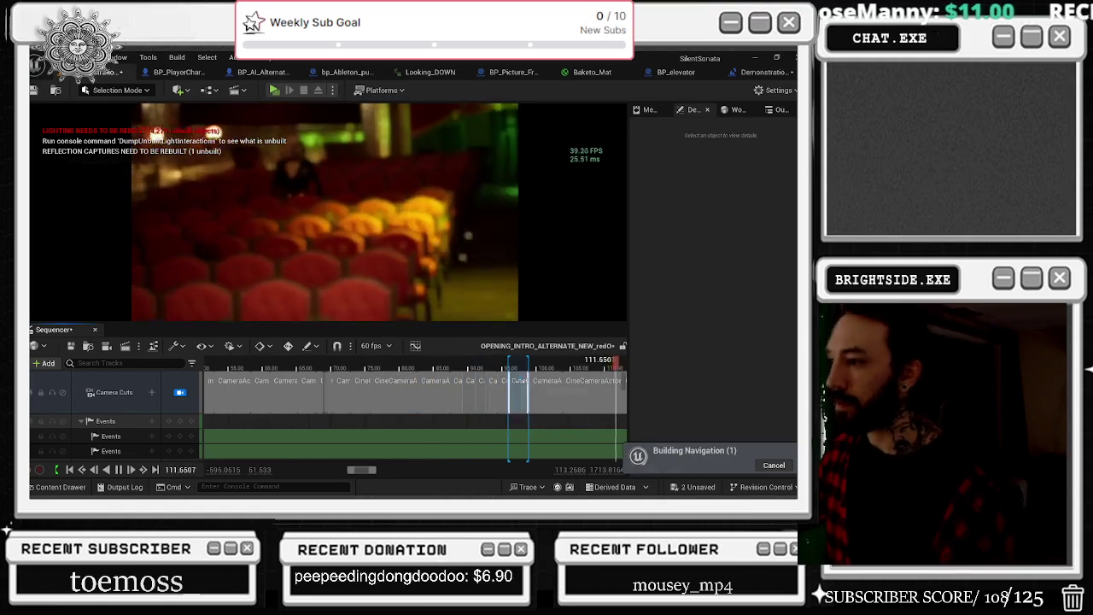
scroll(421, 395, "down", 2)
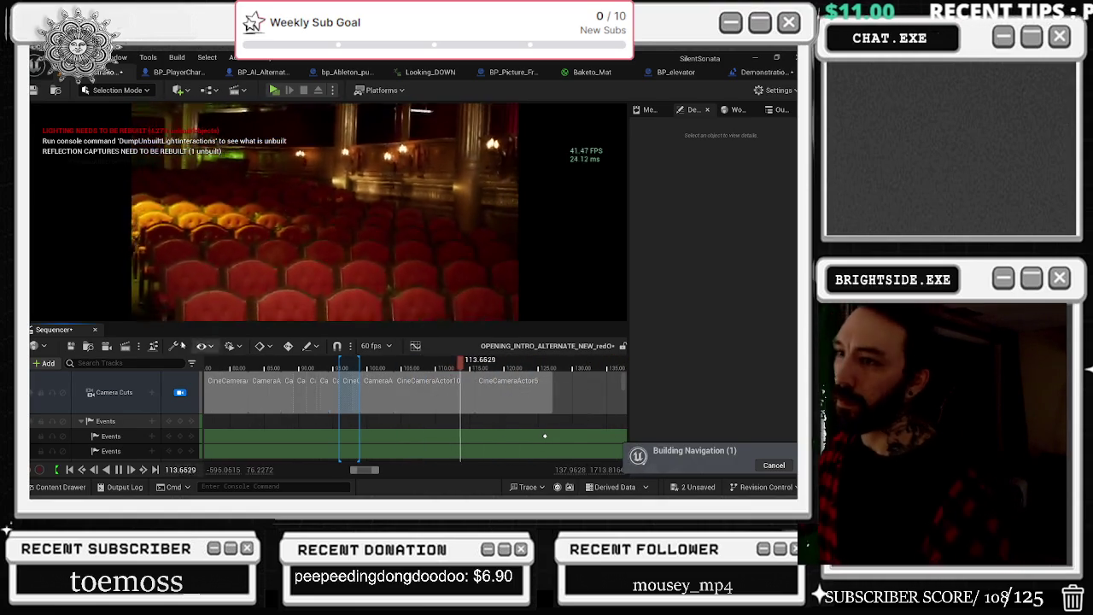
left_click(140, 346)
key("space")
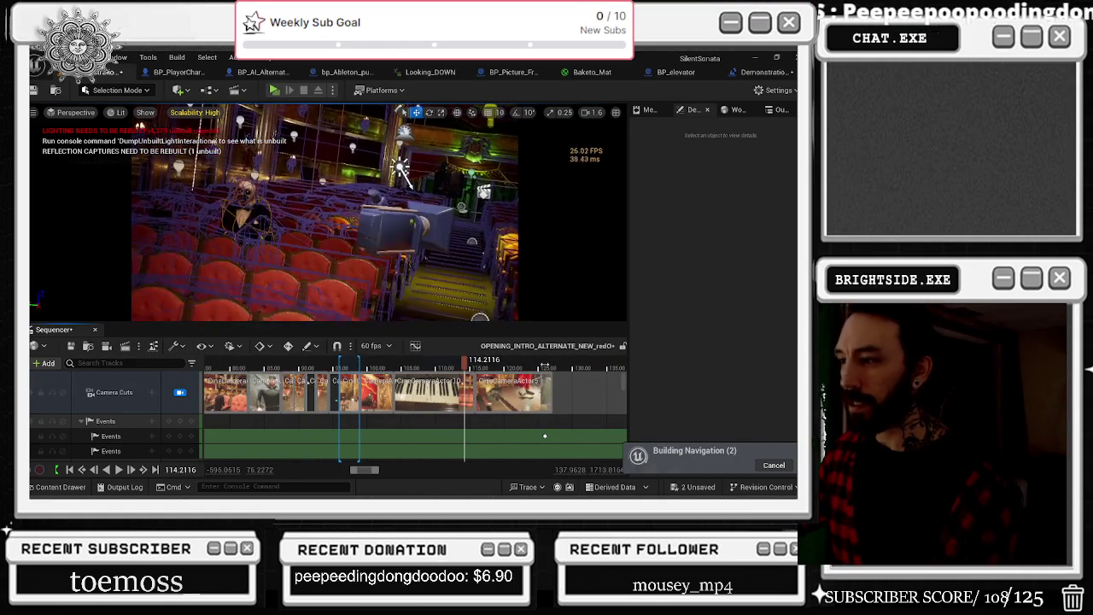
left_click(181, 349)
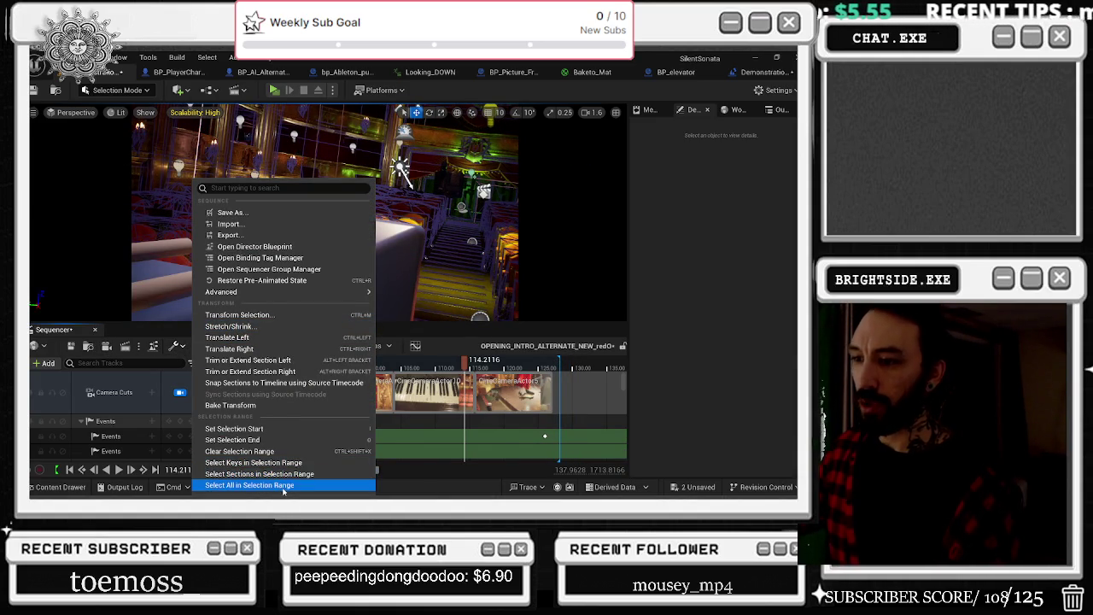
Step: Use Select All in Selection Range to select all 75 sections and keys, then inspect the timeline
left_click(275, 485)
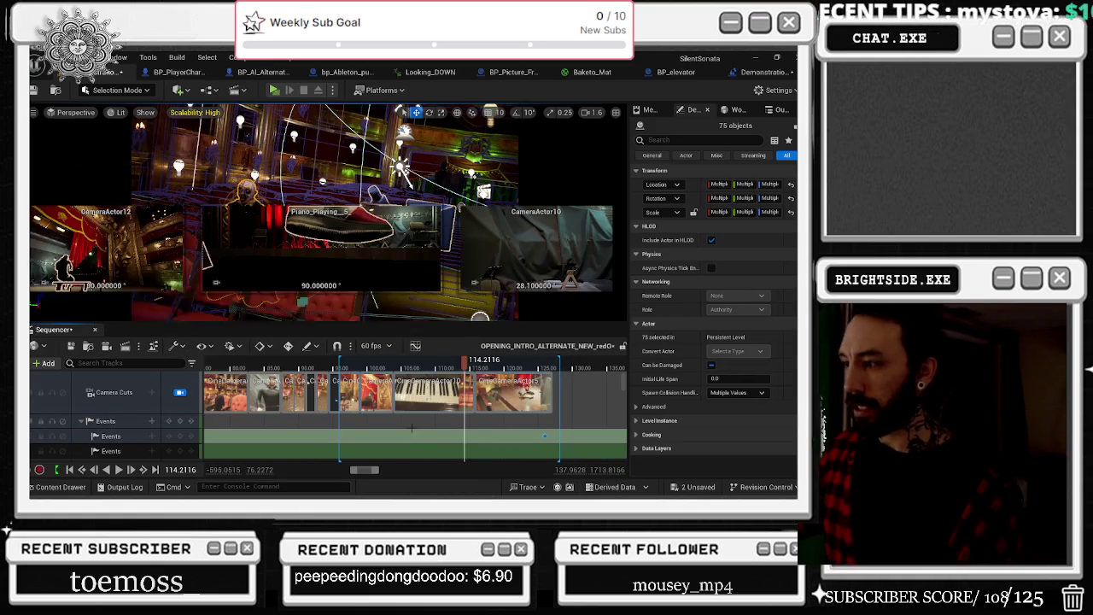
scroll(393, 426, "down", 3)
scroll(405, 389, "up", 2)
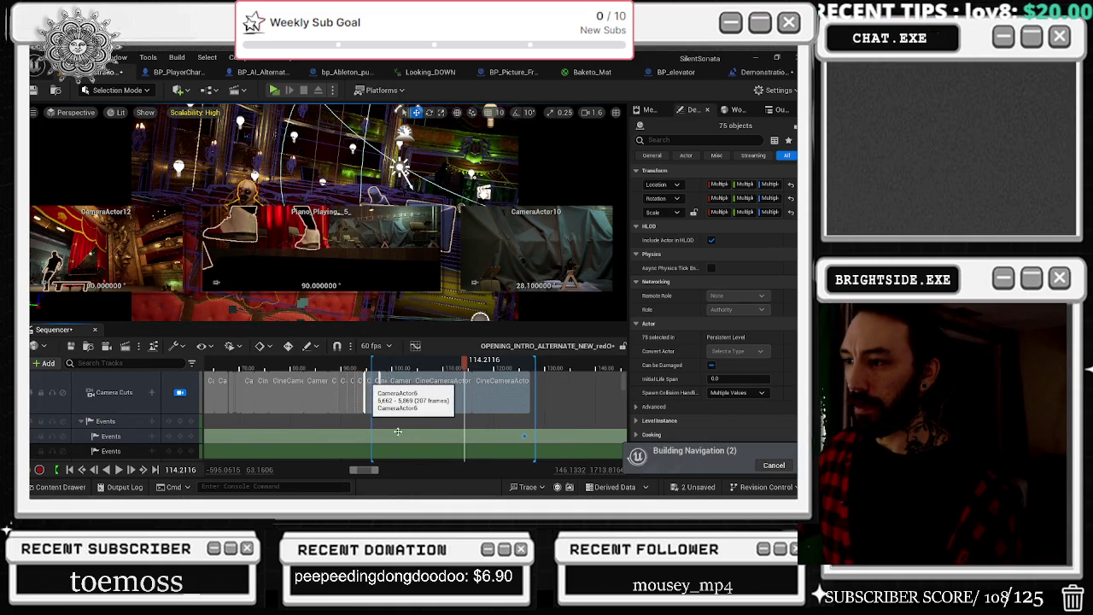
scroll(410, 391, "down", 3)
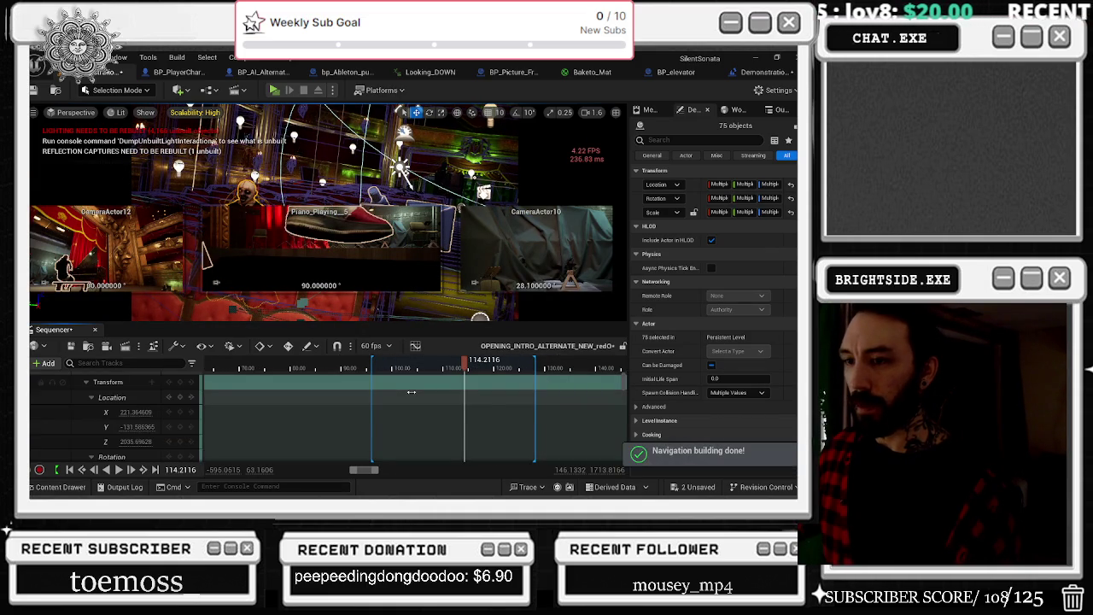
scroll(410, 394, "up", 3)
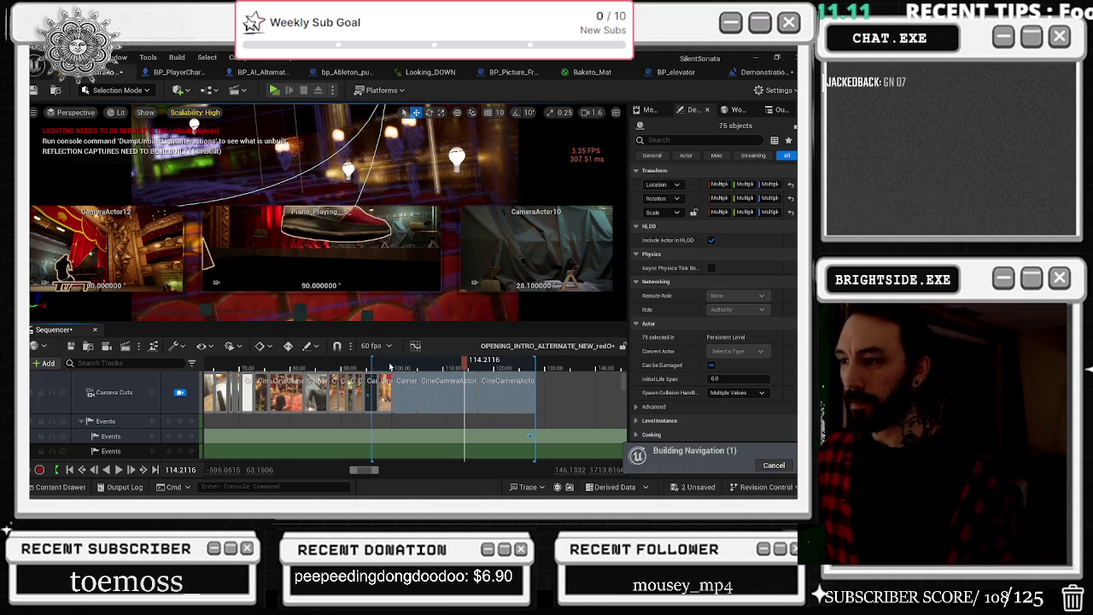
Step: Play from 85.8, park the playhead at 95.96, and switch the viewport to Unlit
left_click(318, 368)
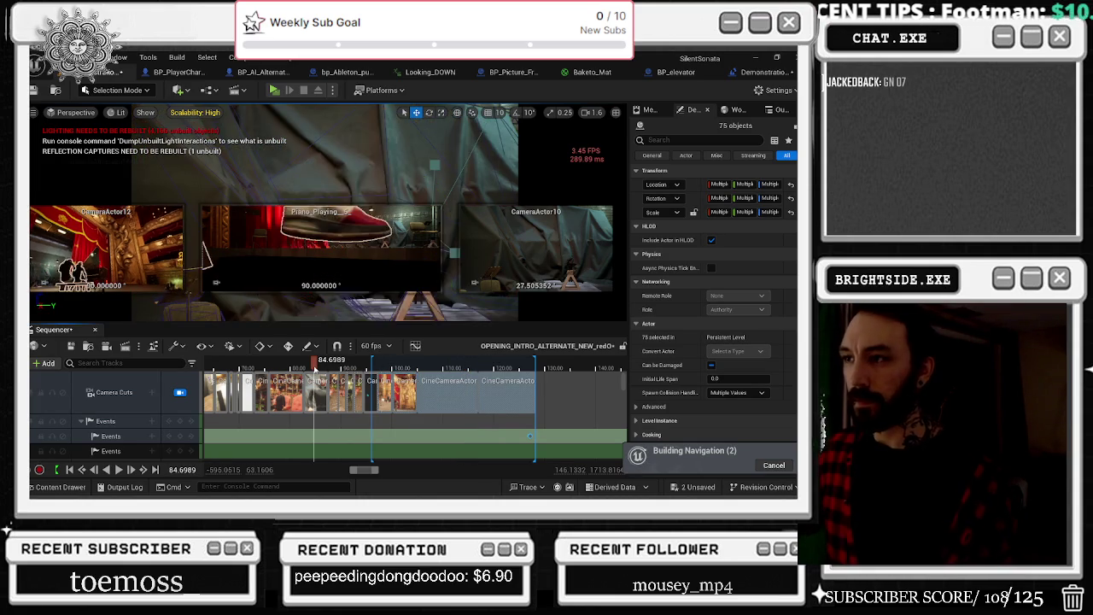
key("space")
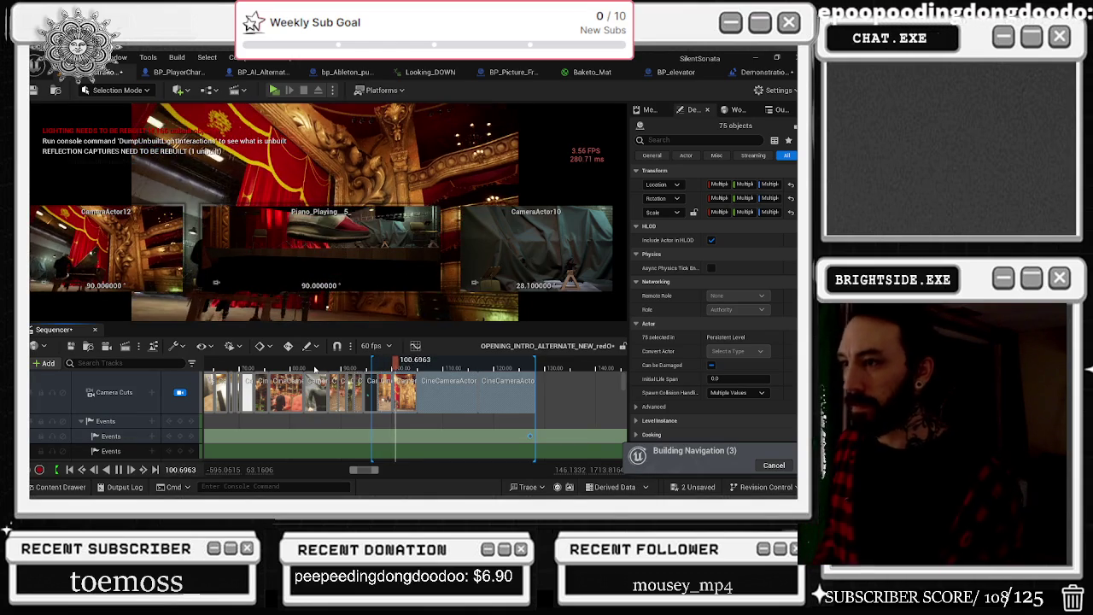
scroll(386, 383, "up", 2)
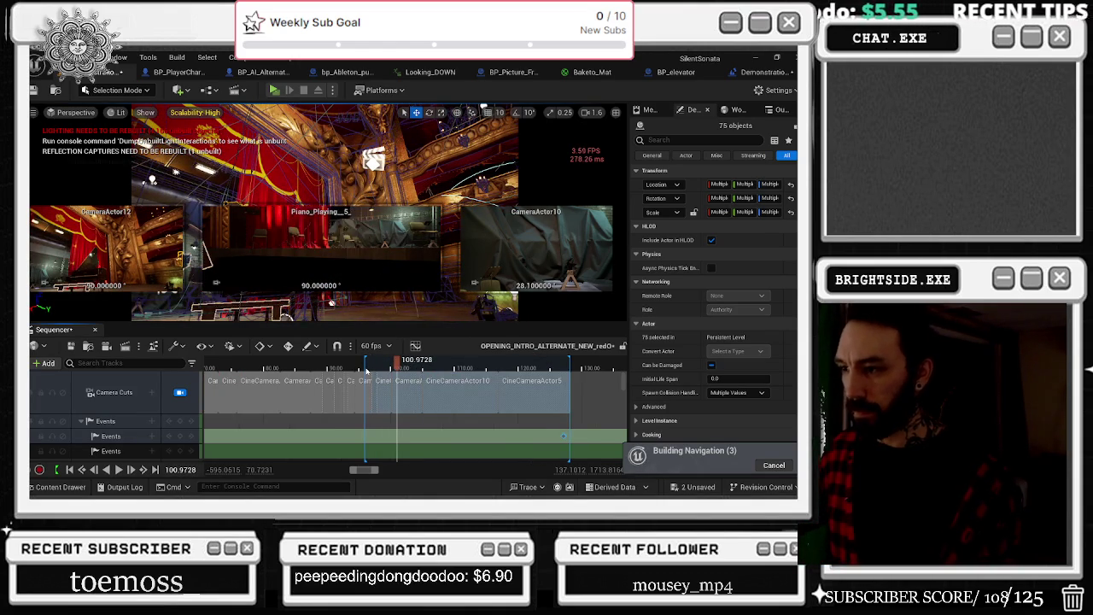
left_click(367, 366)
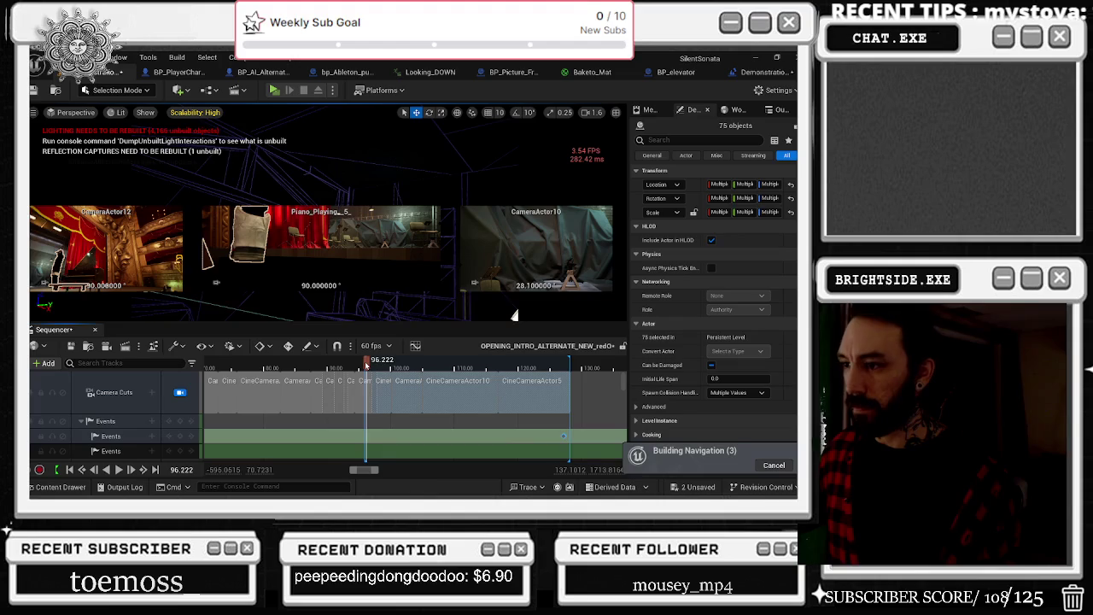
left_click_drag(367, 366, 366, 365)
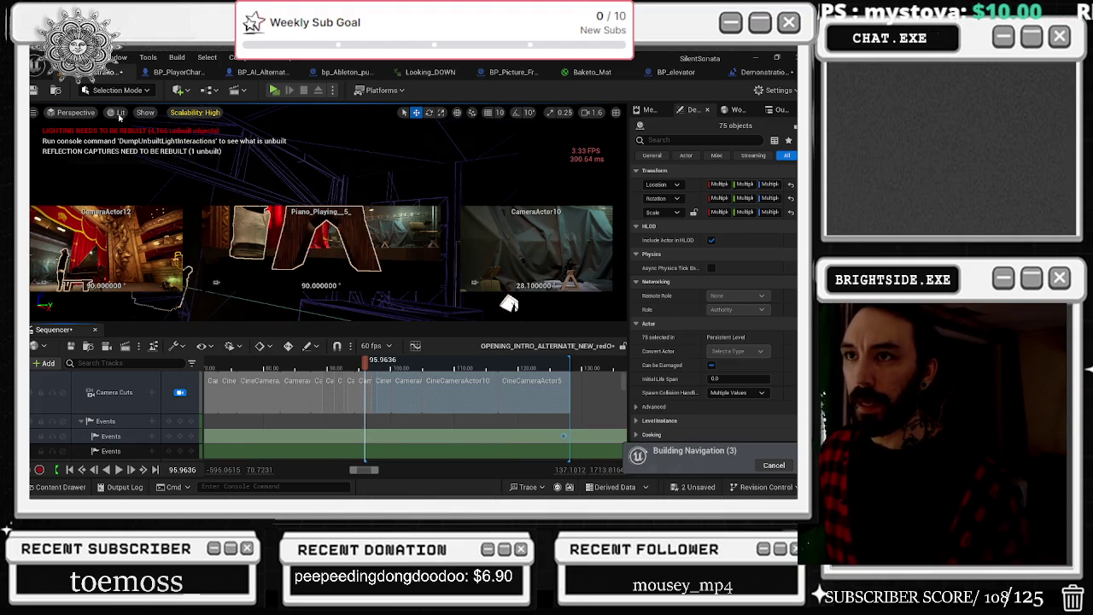
left_click(120, 112)
left_click(162, 151)
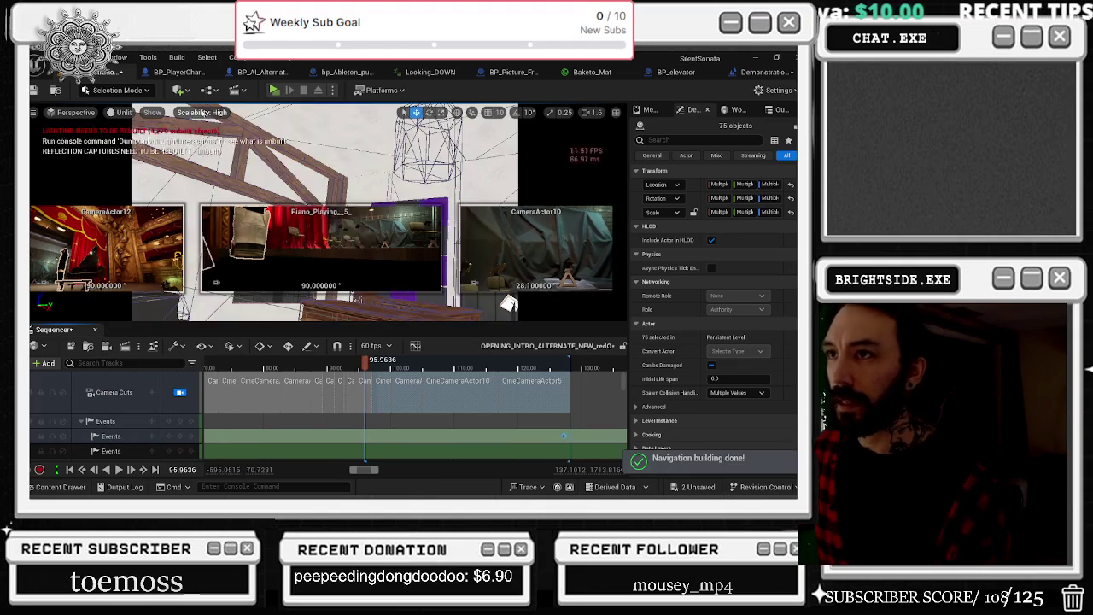
Step: Drop all viewport scalability groups from High to Low, then nudge the playhead to a nearby frame
left_click(195, 113)
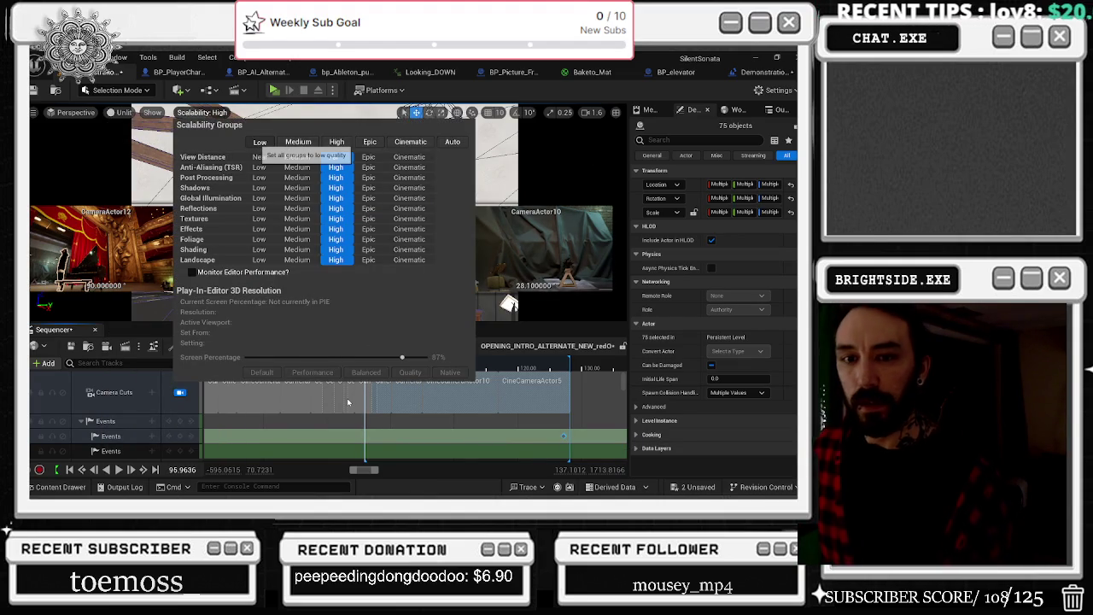
left_click(260, 142)
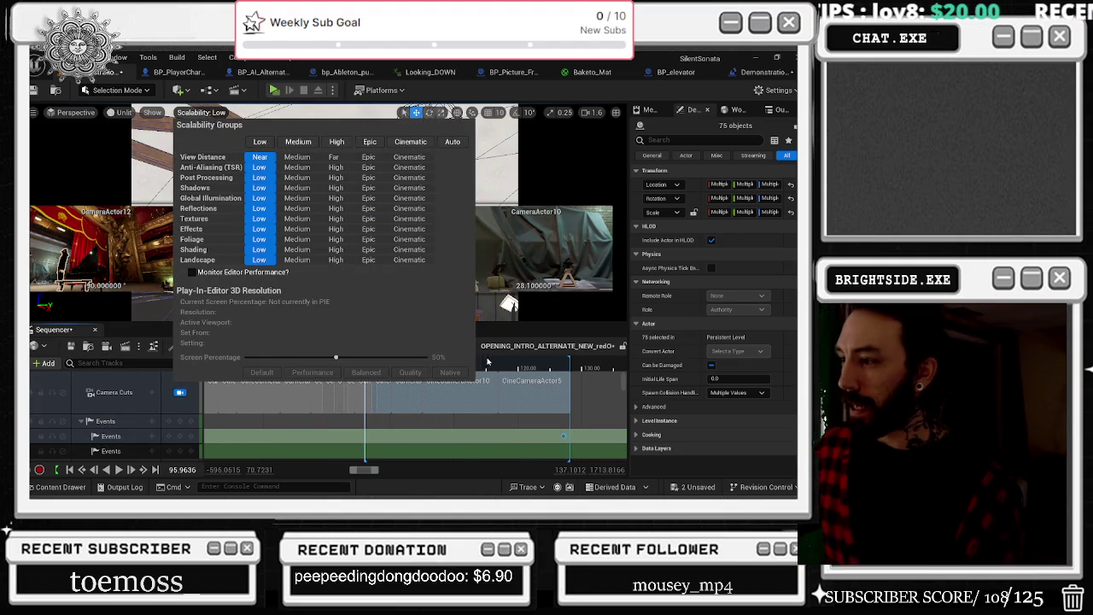
left_click(504, 368)
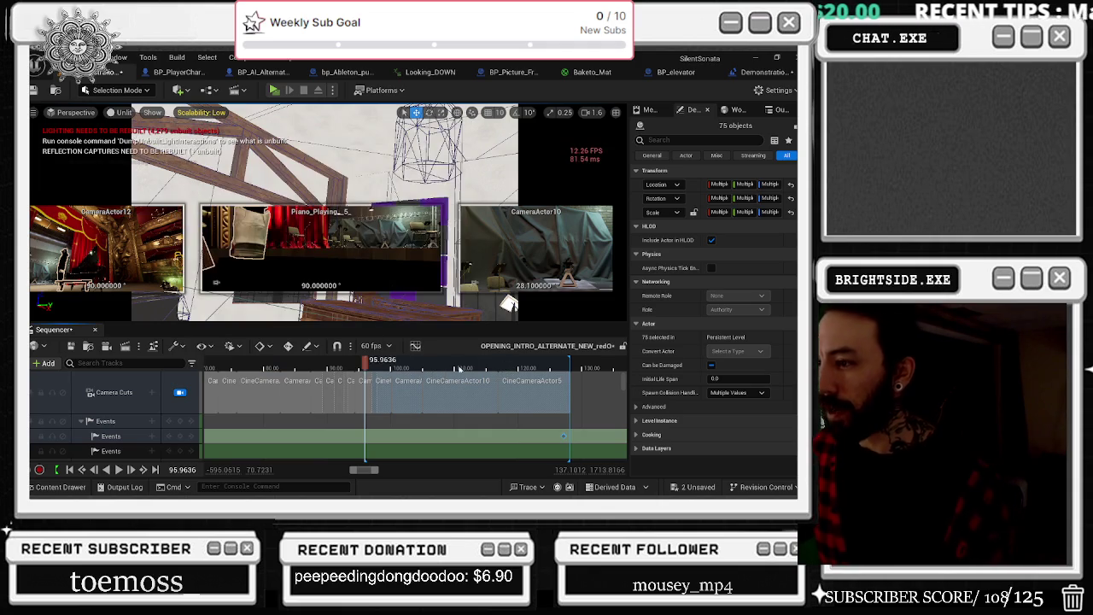
left_click_drag(364, 367, 363, 368)
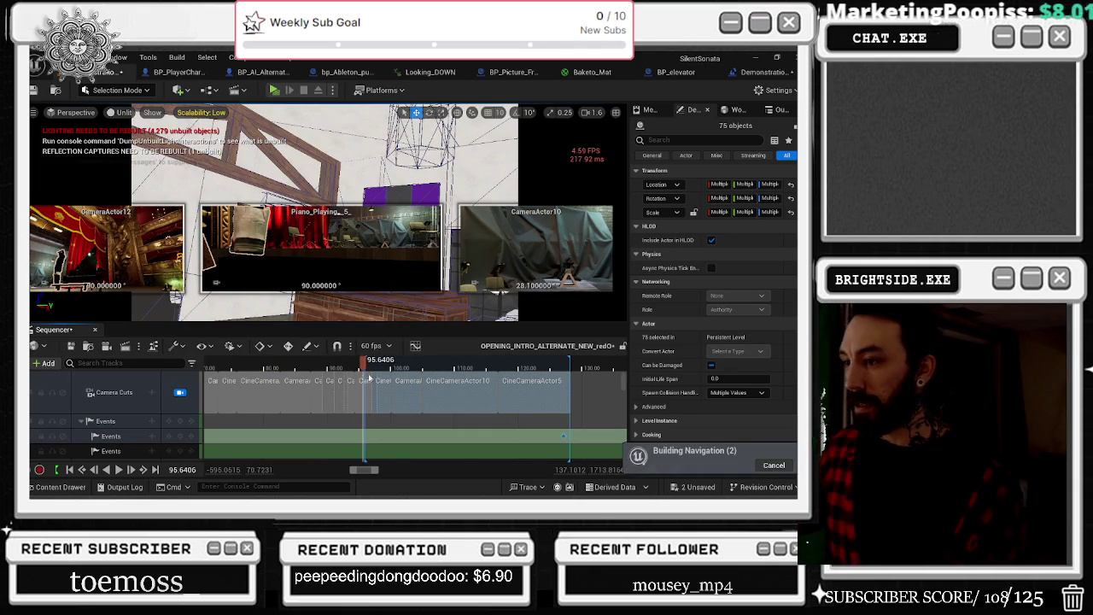
scroll(392, 363, "up", 5)
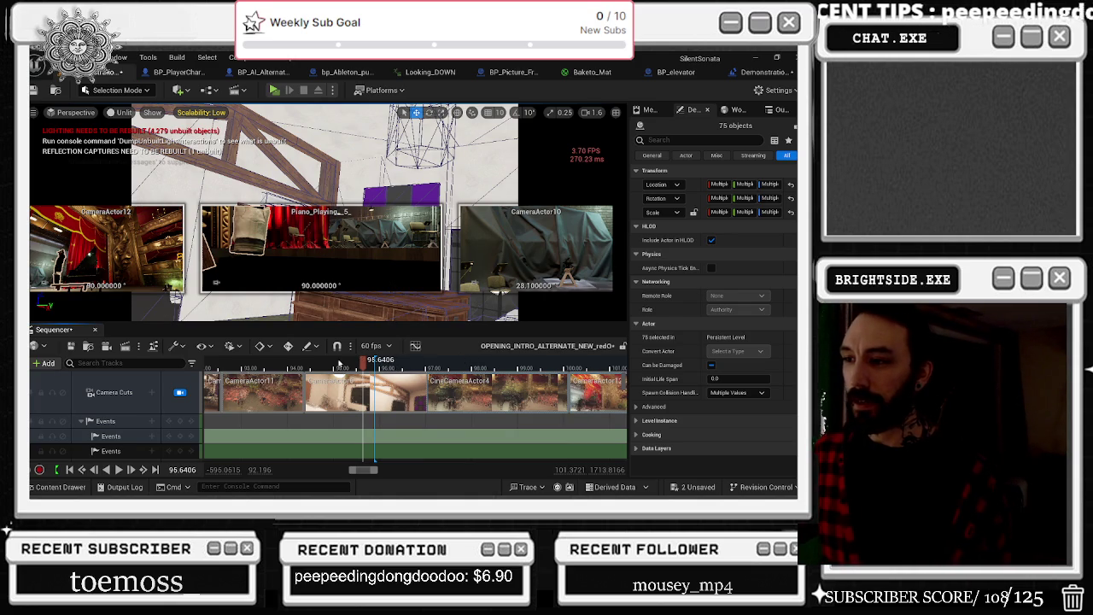
Step: Play the cinematic from about 93.88 to rewatch the camera cuts, then return the playhead
left_click_drag(339, 365, 282, 367)
key("space")
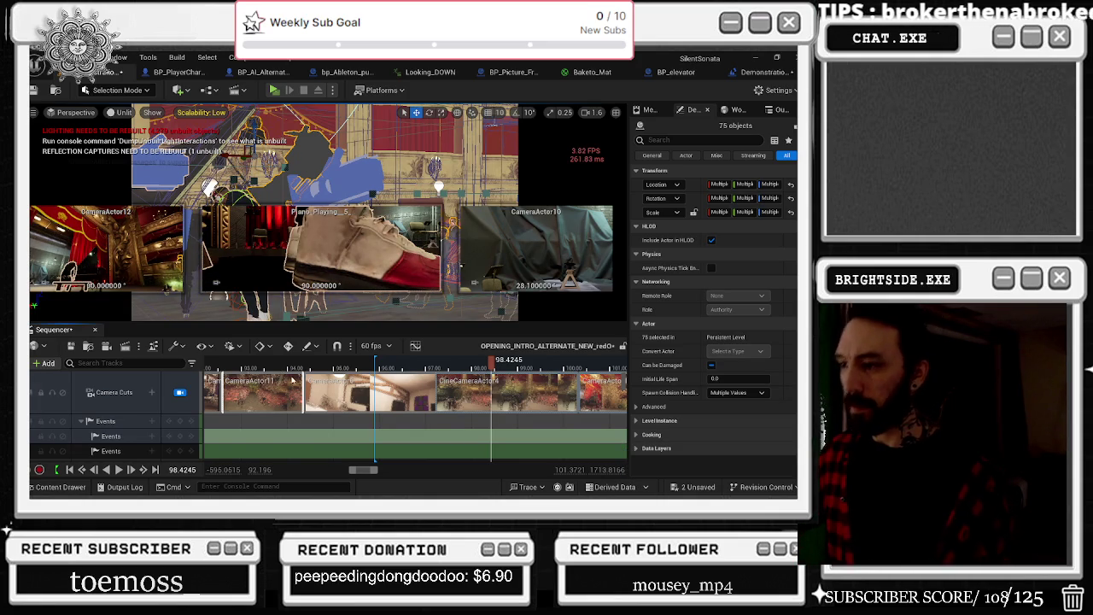
scroll(422, 365, "down", 4)
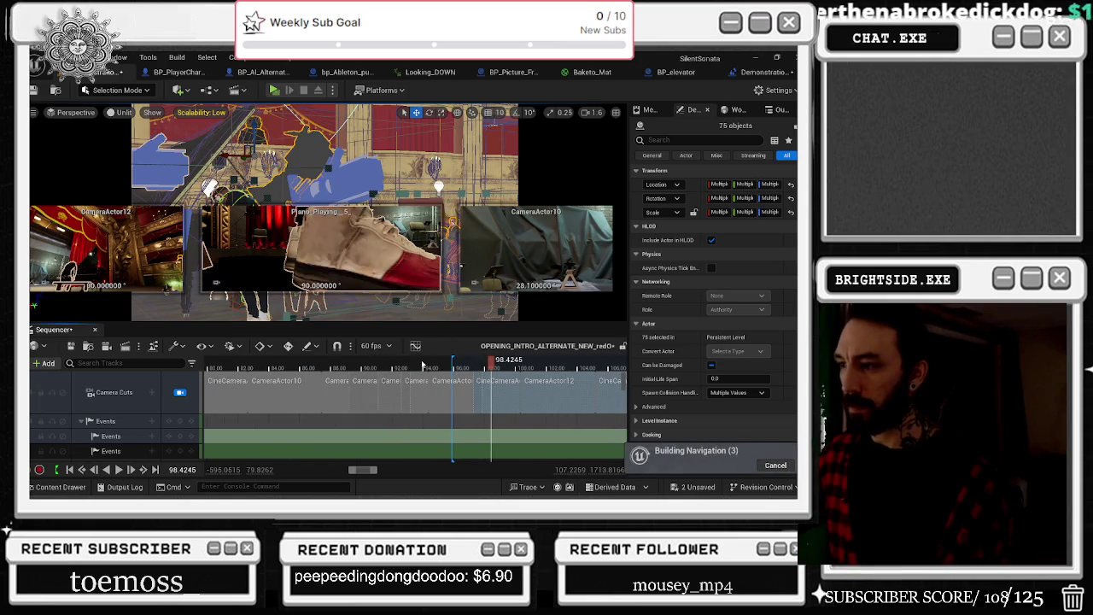
left_click(422, 365)
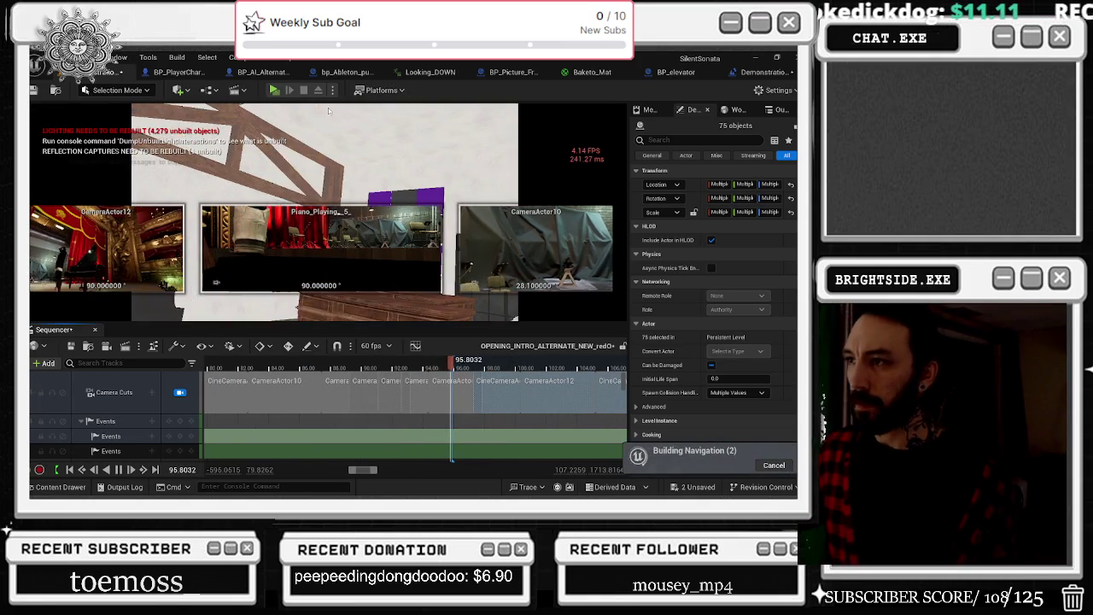
Step: Restore Lit shading in the viewport and save the unsaved level assets
left_click(333, 112)
left_click(417, 366)
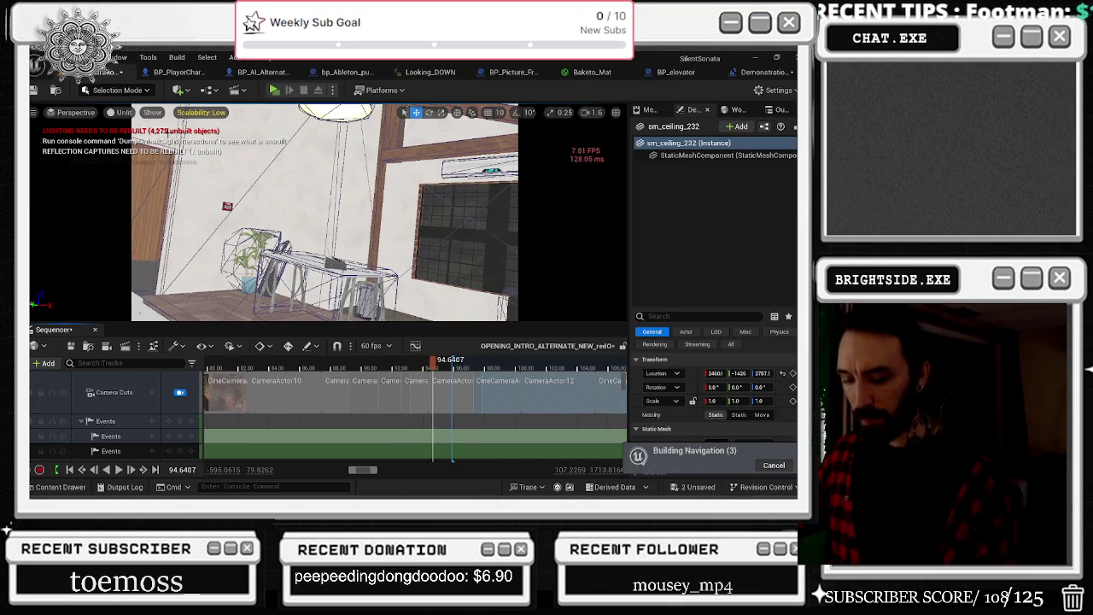
key("alt+4")
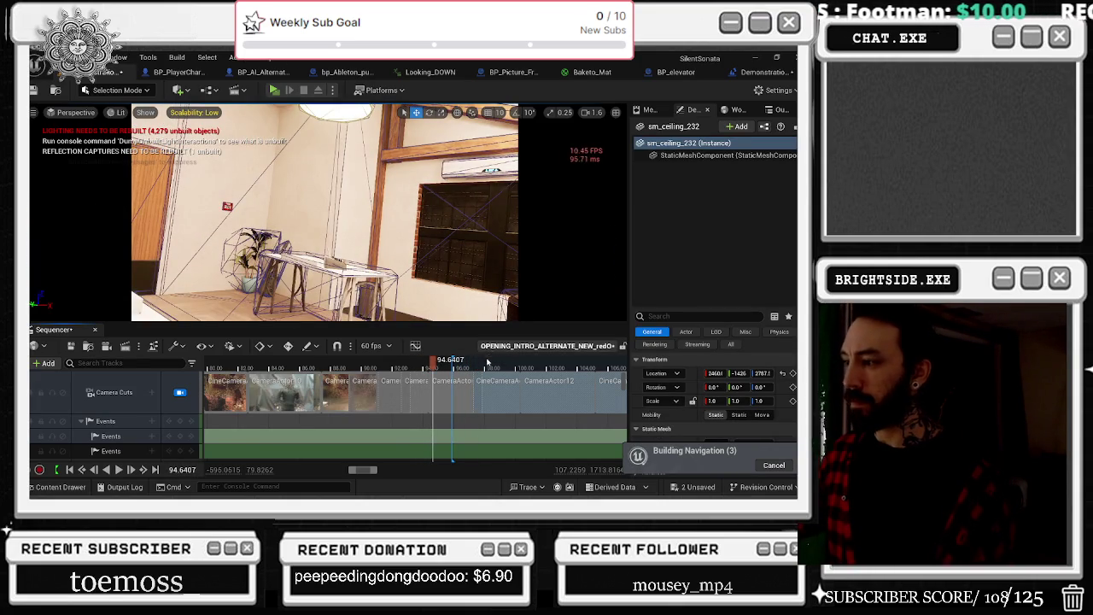
left_click(419, 365)
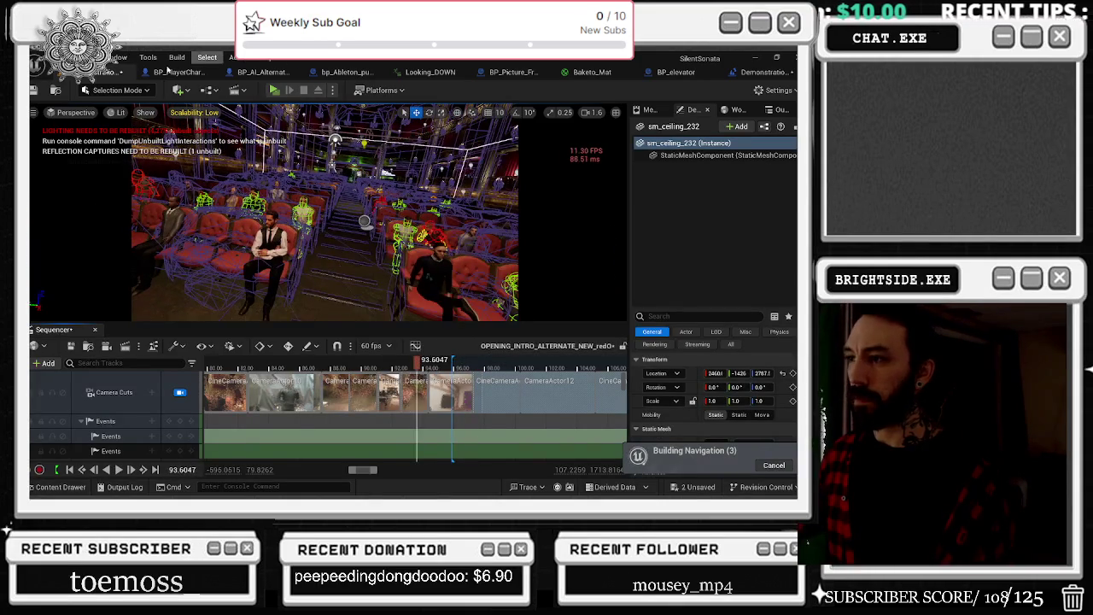
key("ctrl+shift+s")
left_click(470, 393)
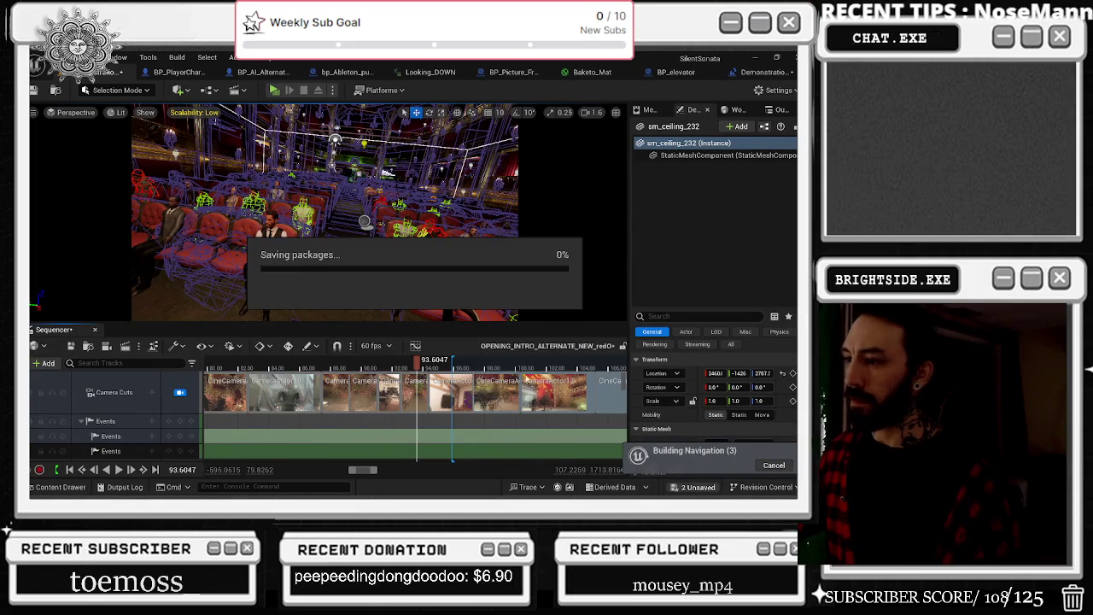